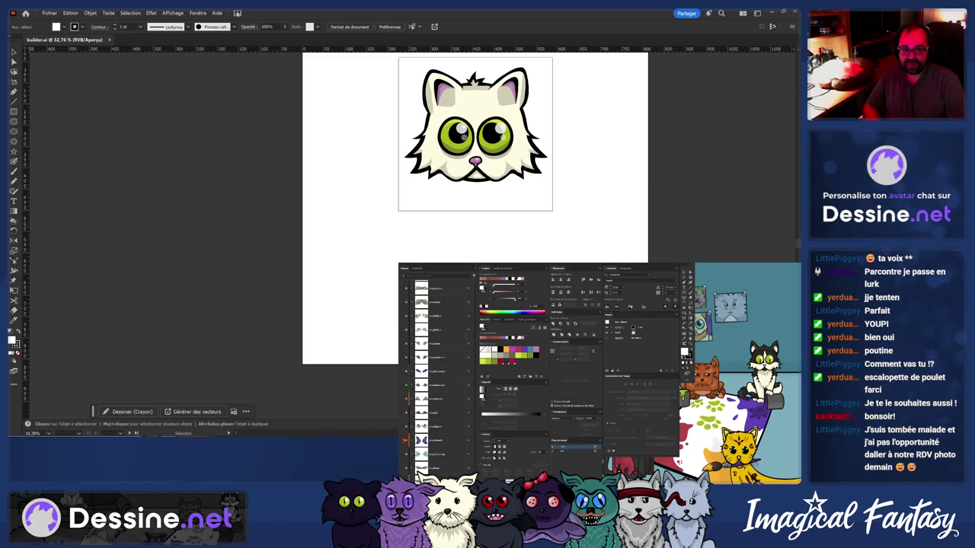
# Toggle the purple butterfly wings layer behind the cat on and off, leaving it hidden
pyautogui.click(406, 440)
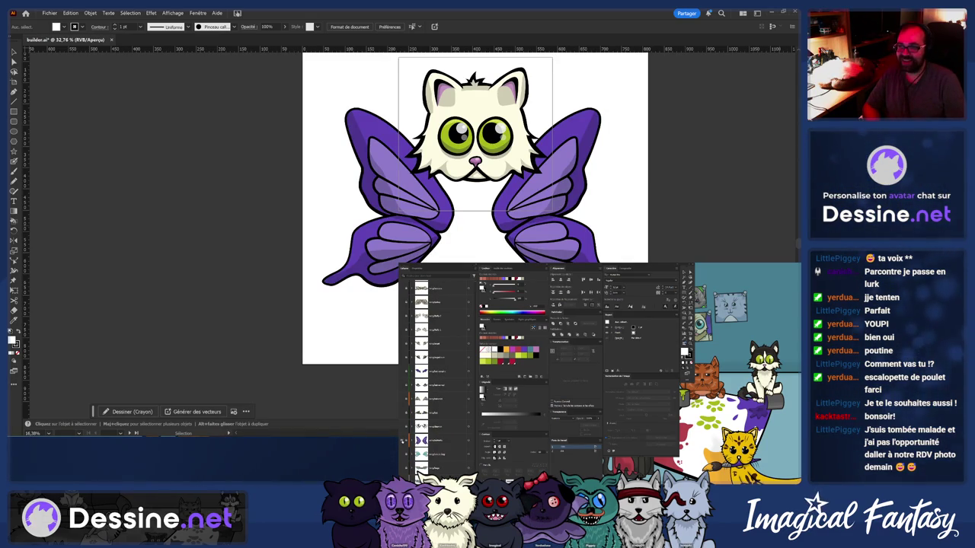
pyautogui.click(406, 441)
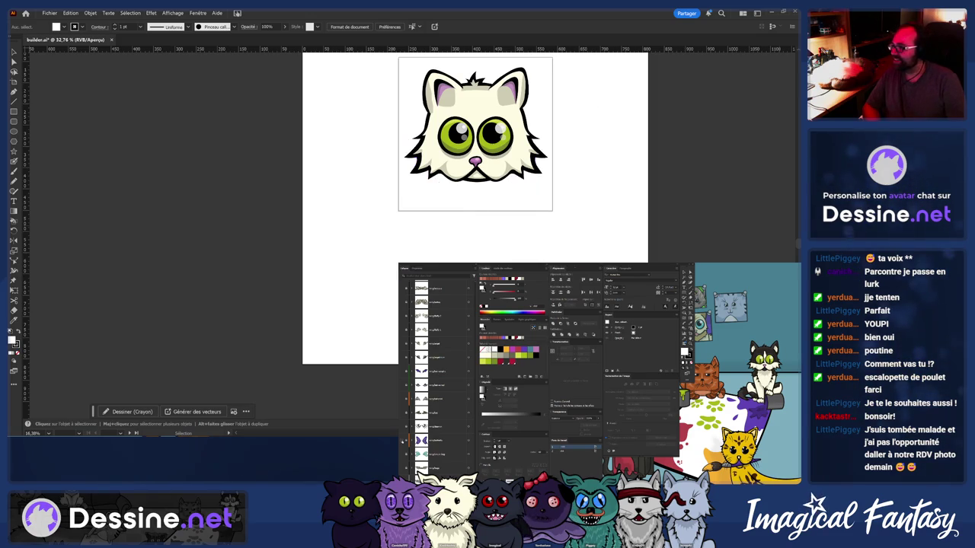
pyautogui.click(406, 440)
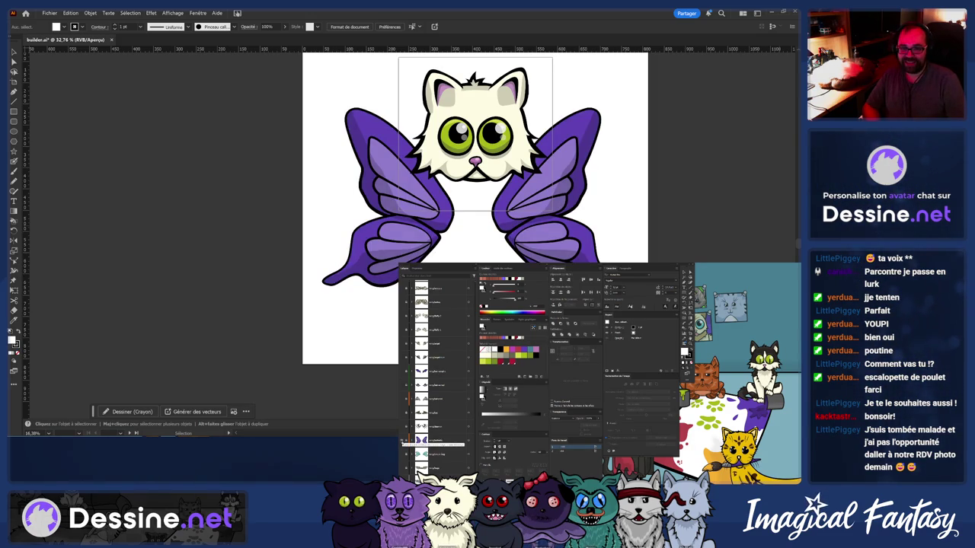
pyautogui.click(406, 441)
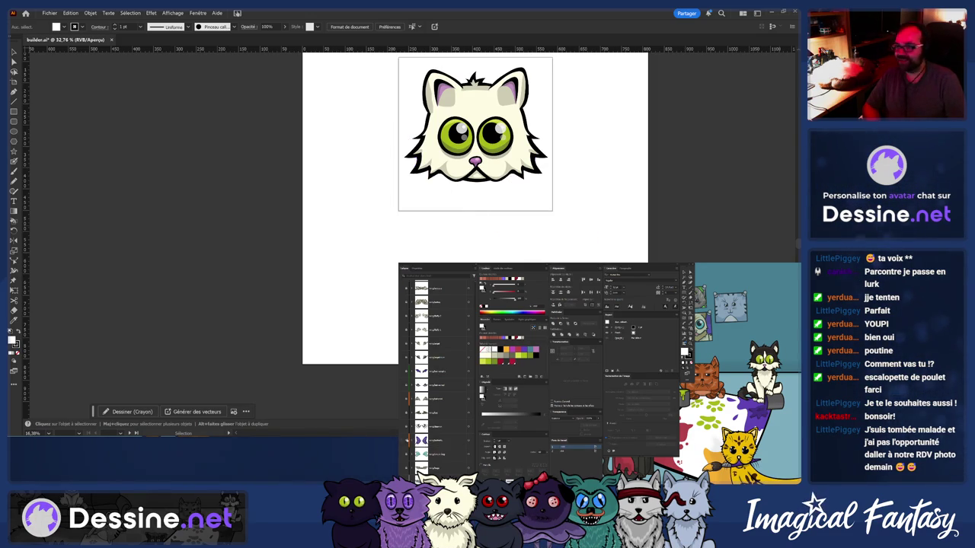
# Scroll and pan the canvas to bring the other character and wing artwork into view
pyautogui.scroll(3, 430, 365)
pyautogui.scroll(2, 430, 366)
pyautogui.scroll(2, 431, 365)
pyautogui.scroll(2, 430, 365)
pyautogui.scroll(2, 430, 365)
pyautogui.scroll(2, 430, 365)
pyautogui.scroll(2, 430, 366)
pyautogui.scroll(2, 430, 365)
pyautogui.scroll(-5, 636, 236)
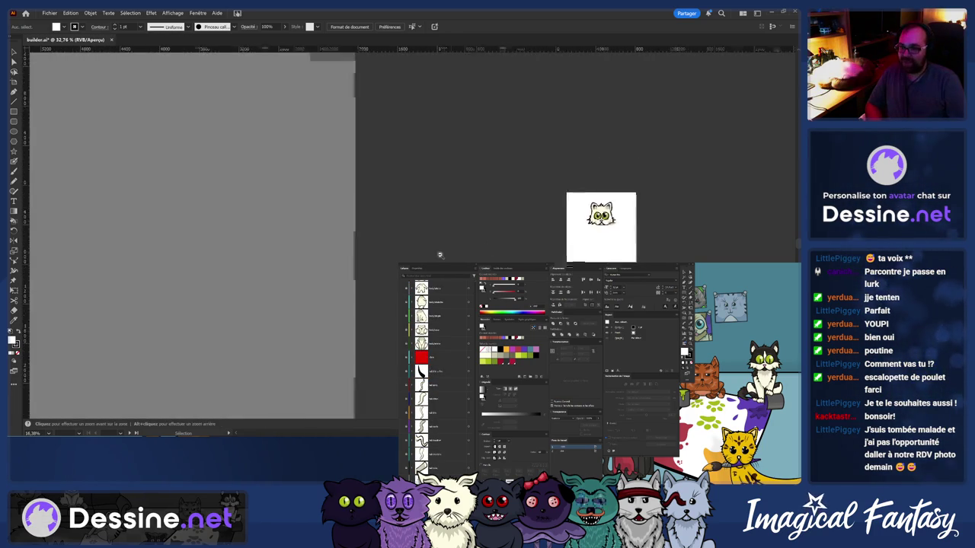
pyautogui.scroll(2, 636, 236)
pyautogui.moveTo(476, 450); pyautogui.dragTo(474, 274)
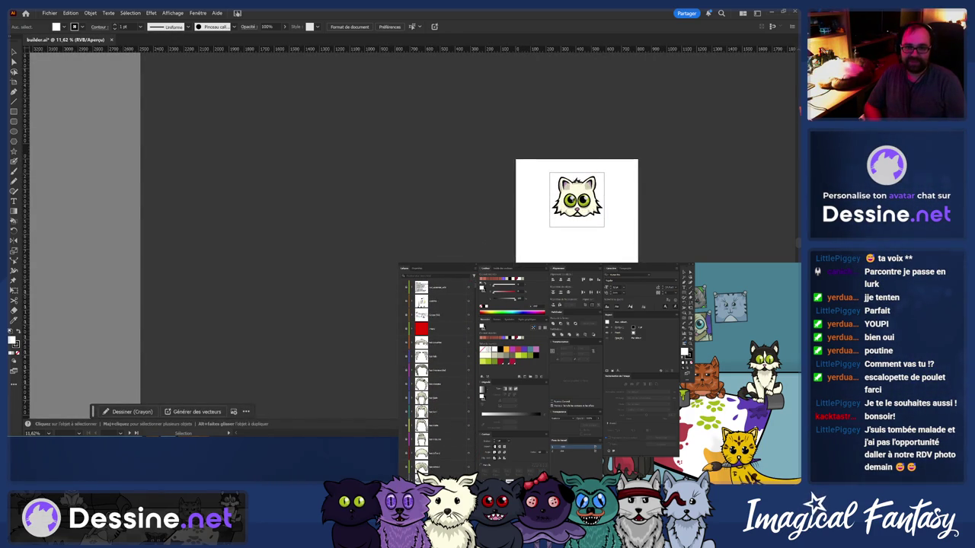
pyautogui.moveTo(603, 230); pyautogui.dragTo(308, 118)
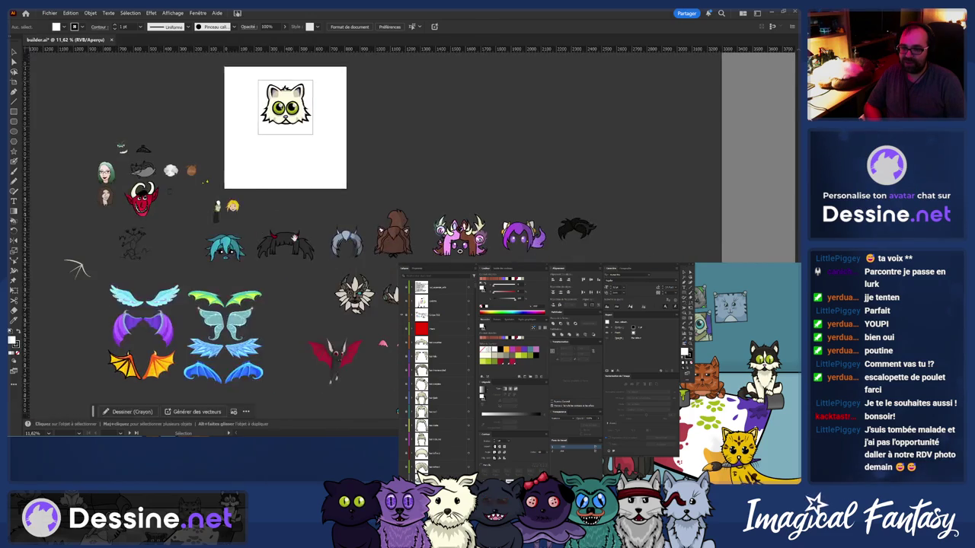
pyautogui.scroll(1, 308, 117)
pyautogui.scroll(1, 153, 373)
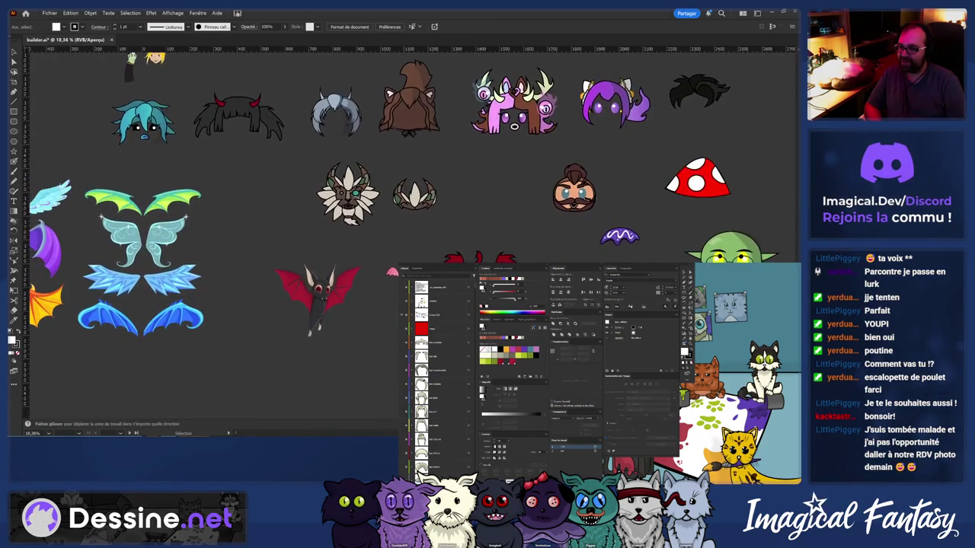
pyautogui.scroll(-2, 323, 297)
pyautogui.scroll(3, 335, 274)
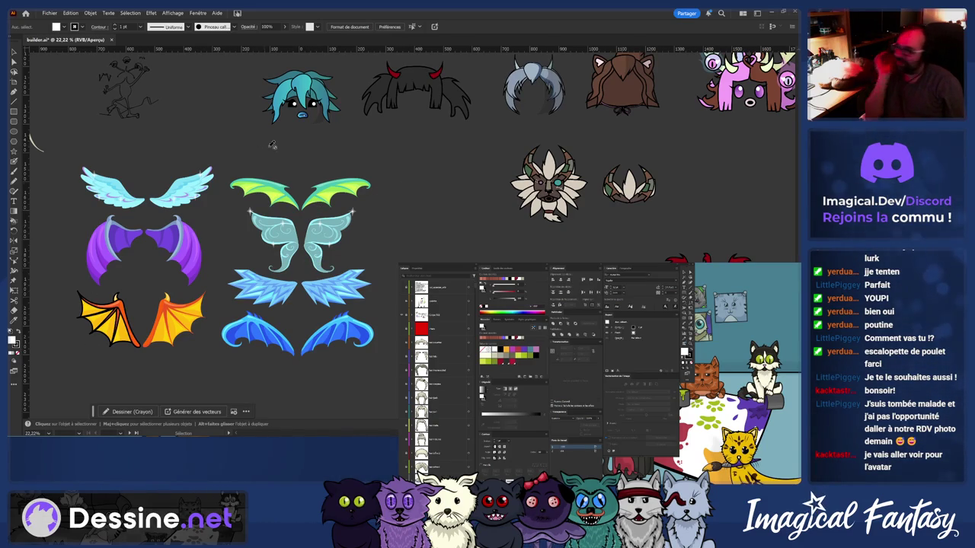
pyautogui.scroll(6, 288, 198)
pyautogui.scroll(-2, 293, 248)
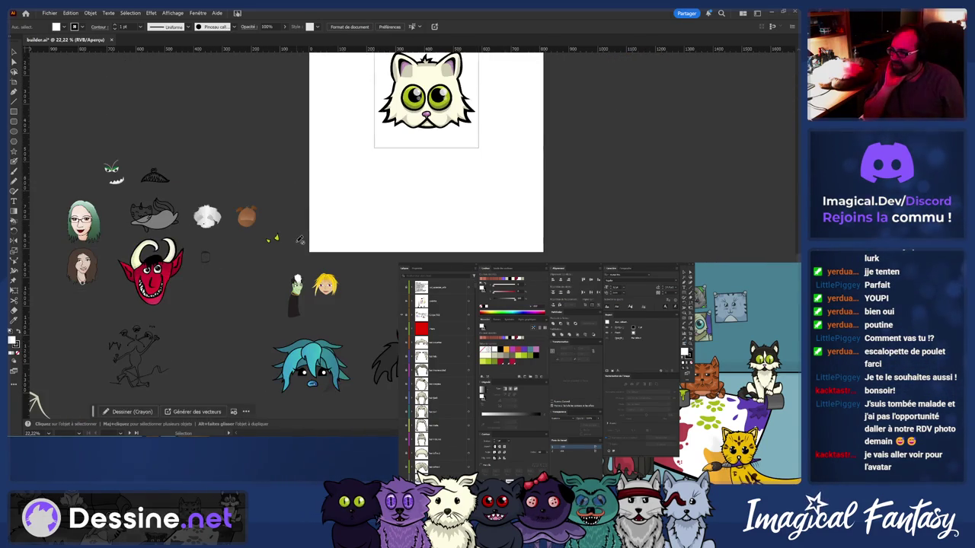
pyautogui.hscroll(-2, 319, 237)
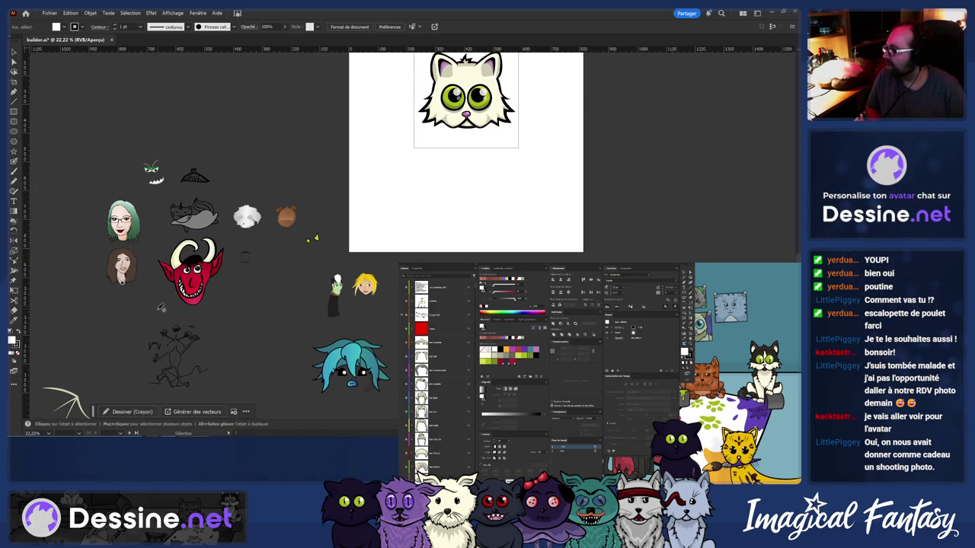
# Select one of the artwork layers in the Layers panel and scroll the canvas
pyautogui.click(442, 370)
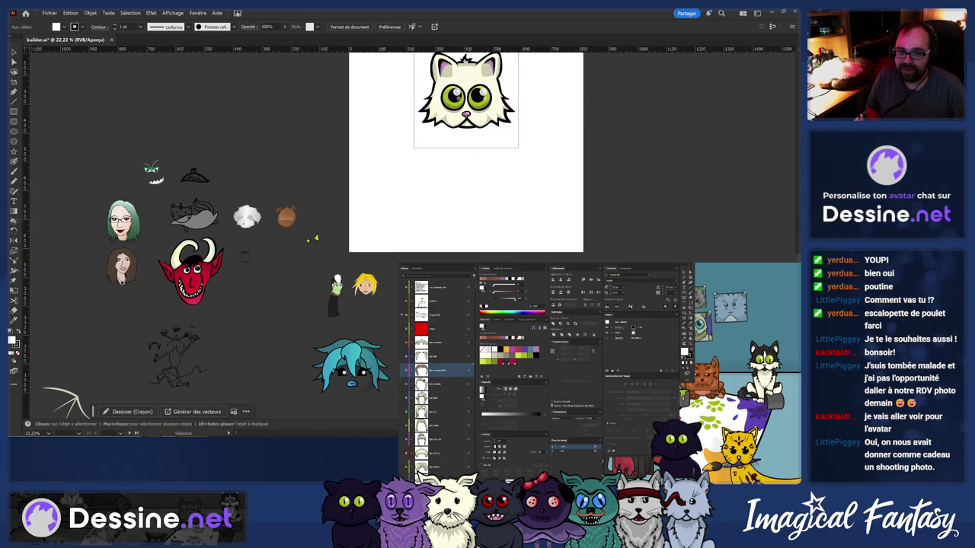
pyautogui.scroll(-2, 670, 230)
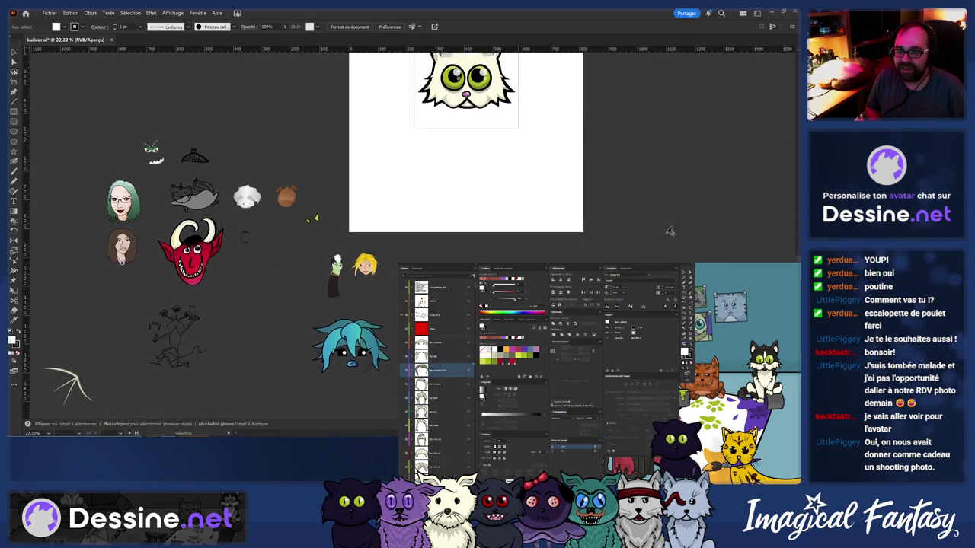
pyautogui.scroll(-5, 669, 232)
pyautogui.scroll(6, 670, 232)
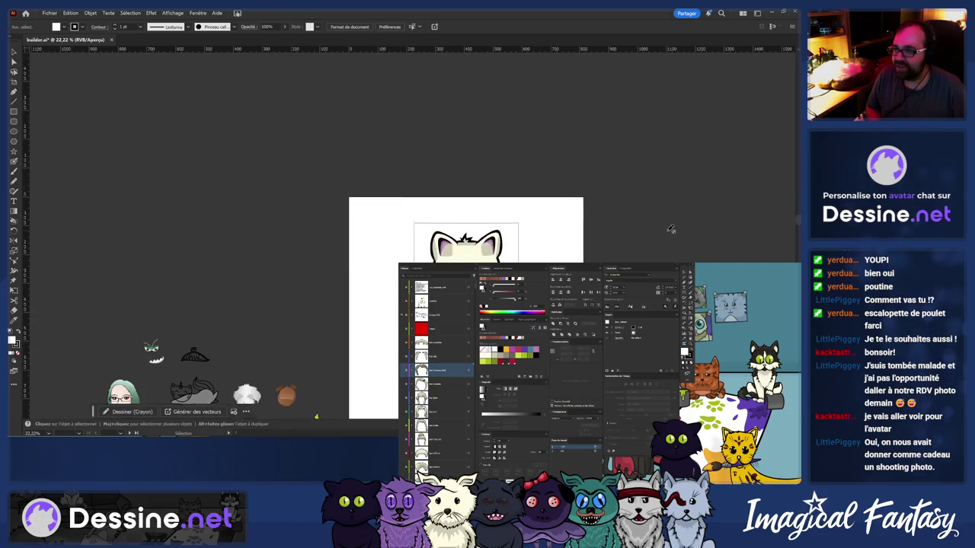
pyautogui.scroll(-2, 667, 238)
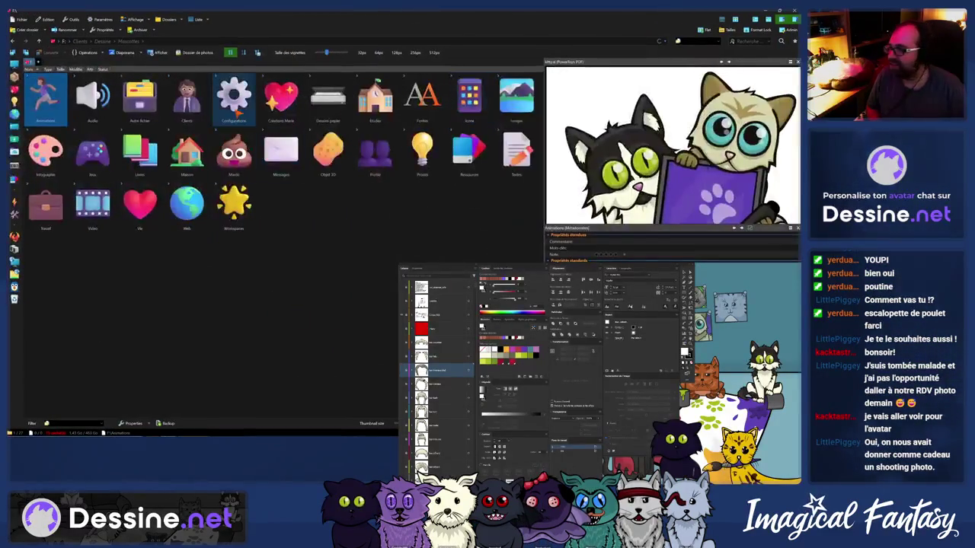
# Open the Dessins papier folder, peek inside Contextes, and return to the parent
pyautogui.click(297, 104)
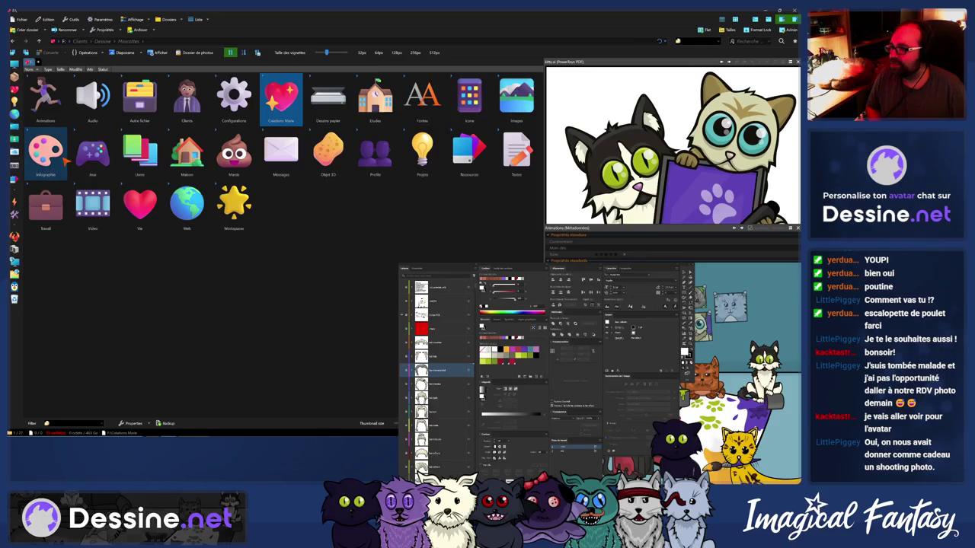
pyautogui.doubleClick(328, 98)
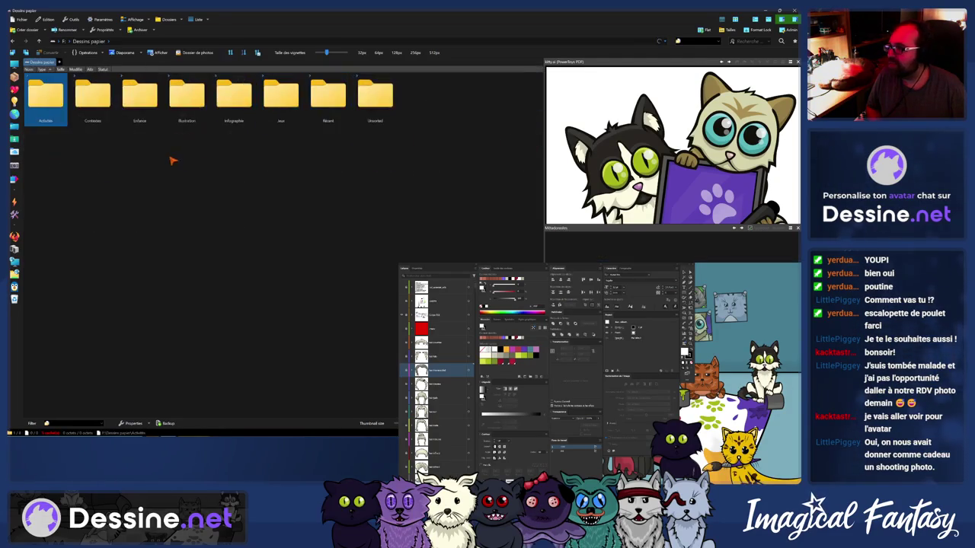
pyautogui.click(93, 111)
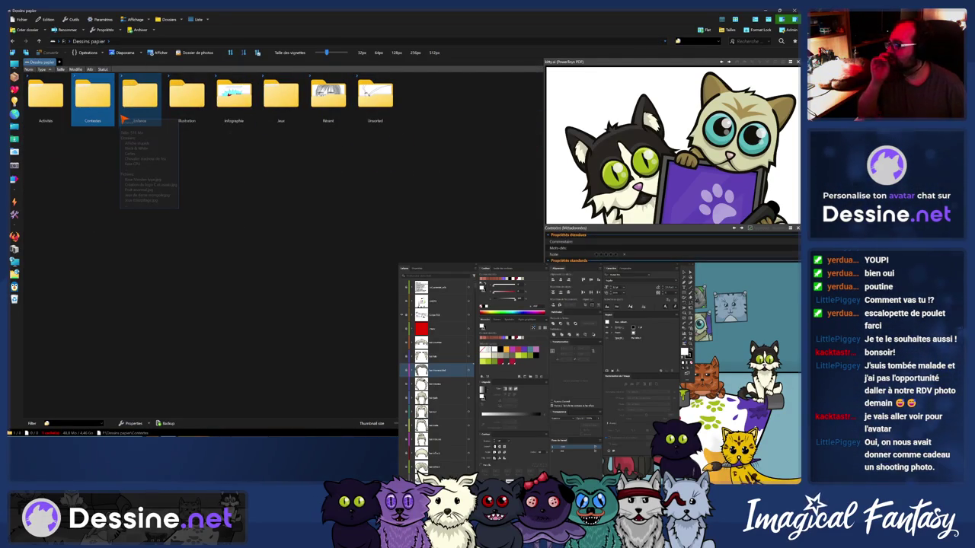
pyautogui.press('Right')
pyautogui.press('Left')
pyautogui.press('Left')
pyautogui.press('Right')
pyautogui.press('Right')
pyautogui.press('Right')
pyautogui.press('Left')
pyautogui.press('Left')
pyautogui.press('Left')
pyautogui.press('Right')
pyautogui.press('Right')
pyautogui.press('Right')
pyautogui.press('Right')
pyautogui.press('Right')
pyautogui.press('Right')
pyautogui.press('Right')
pyautogui.press('Left')
pyautogui.press('Left')
pyautogui.press('Left')
pyautogui.press('Left')
pyautogui.press('Left')
pyautogui.press('Left')
pyautogui.press('Return')
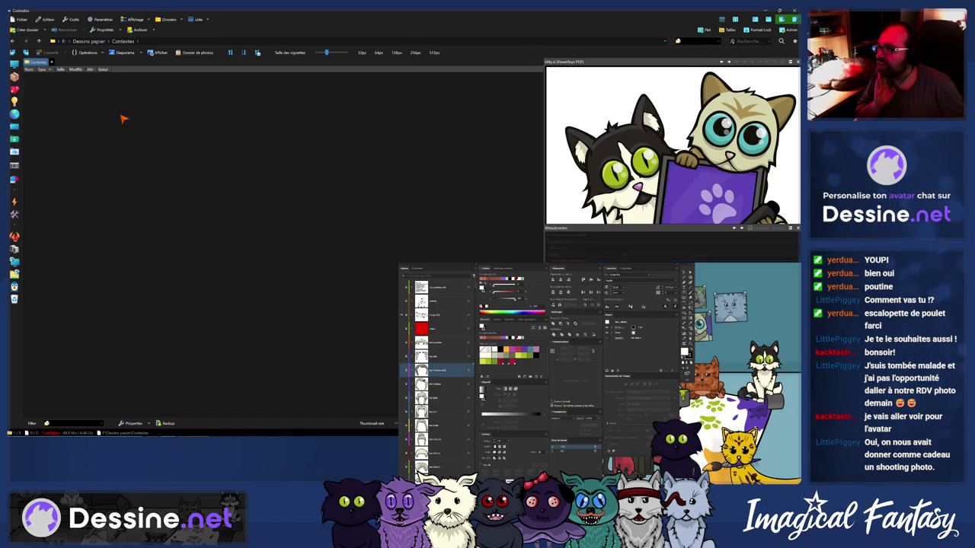
pyautogui.press('BackSpace')
pyautogui.press('Left')
# Enter Activités, find folders by typing 'des', and open the Continue folder
pyautogui.press('Return')
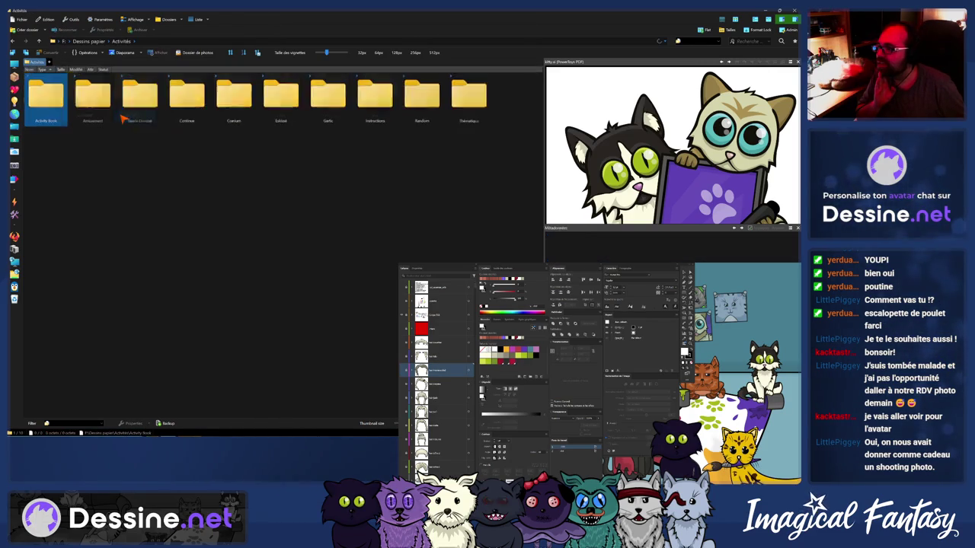
pyautogui.press('Right')
pyautogui.press('Right')
pyautogui.press('Right')
pyautogui.press('Right')
pyautogui.press('Right')
pyautogui.press('Right')
pyautogui.press('Right')
pyautogui.press('Right')
pyautogui.press('Right')
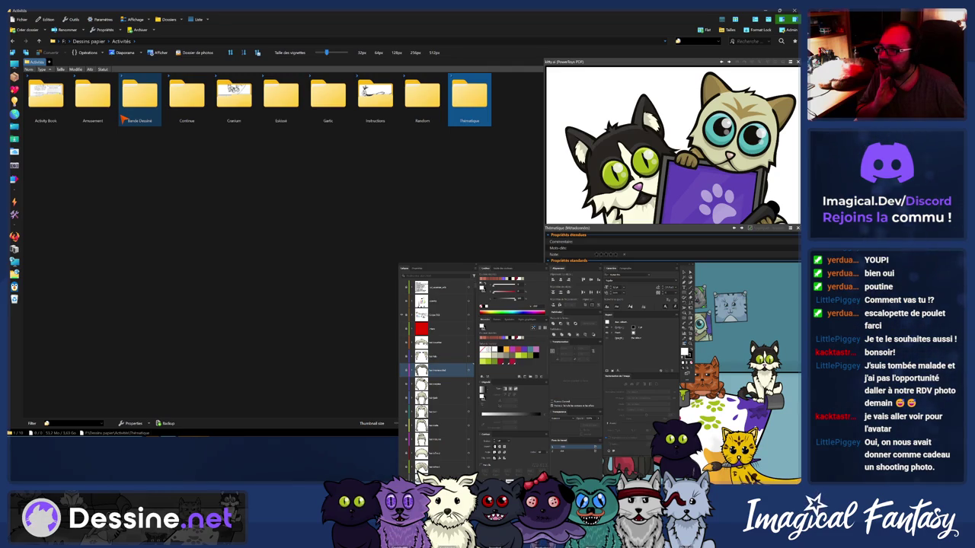
pyautogui.press('Left')
pyautogui.press('Left')
pyautogui.press('Left')
pyautogui.press('Left')
pyautogui.press('Left')
pyautogui.press('Left')
pyautogui.press('Left')
pyautogui.press('Right')
pyautogui.press('Right')
pyautogui.press('Right')
pyautogui.press('Right')
pyautogui.press('Right')
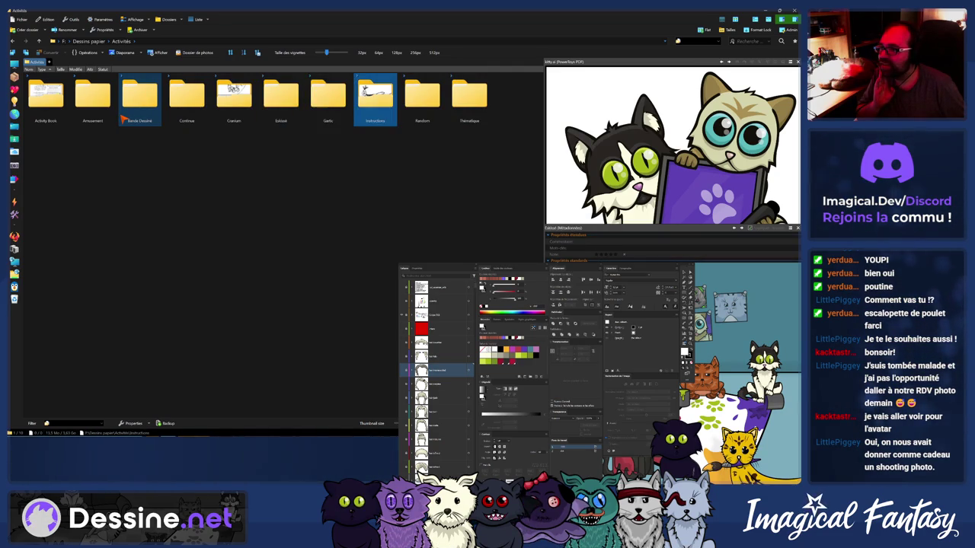
pyautogui.press('Left')
pyautogui.press('Left')
pyautogui.press('Left')
pyautogui.press('Left')
pyautogui.press('Left')
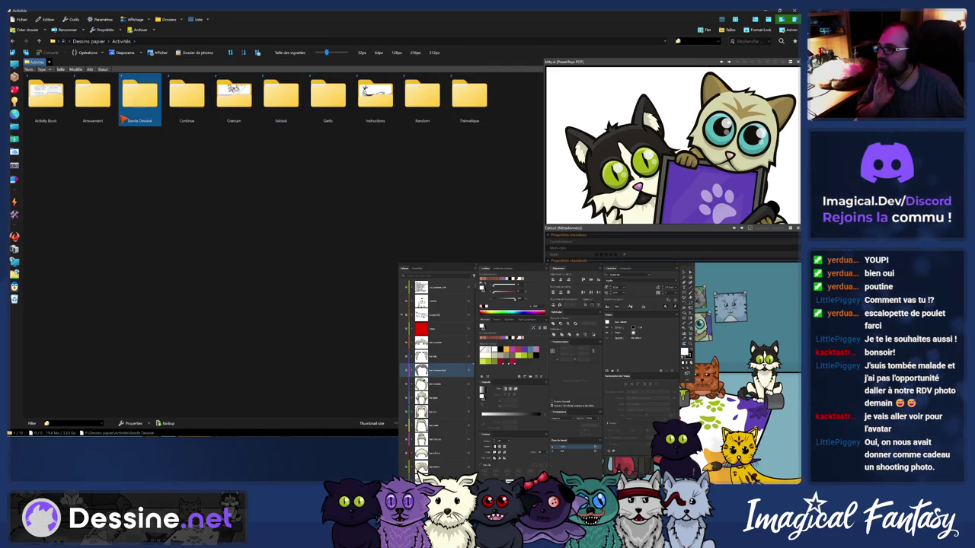
pyautogui.press('Left')
pyautogui.press('Left')
pyautogui.write('des')
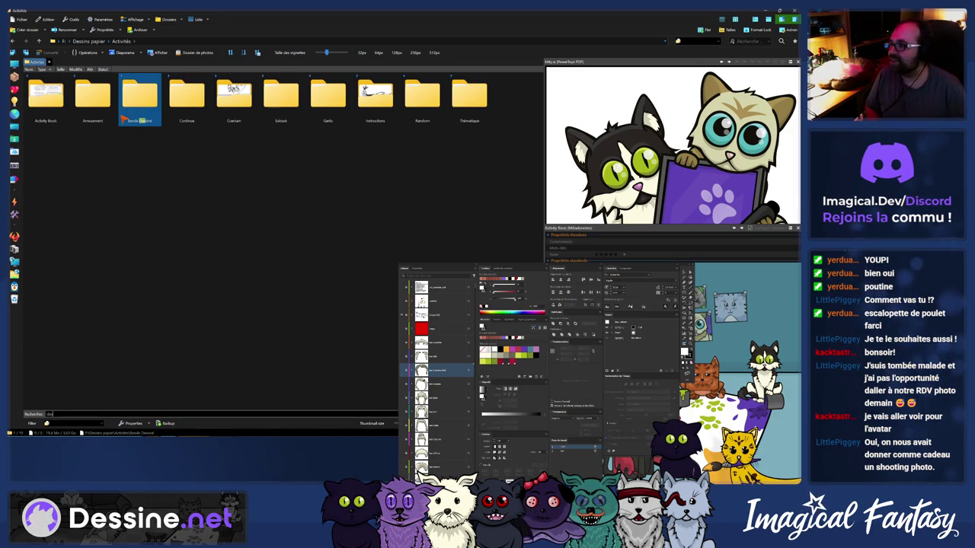
pyautogui.press('Right')
pyautogui.press('Return')
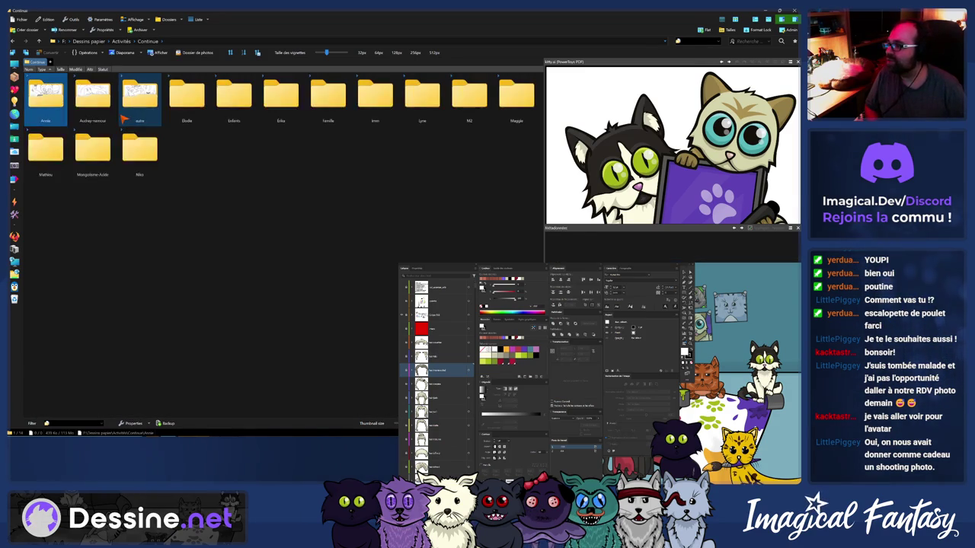
# Open an artist's folder and preview the Cobra sympathique and Grosse corne skelettique drawings
pyautogui.doubleClick(50, 172)
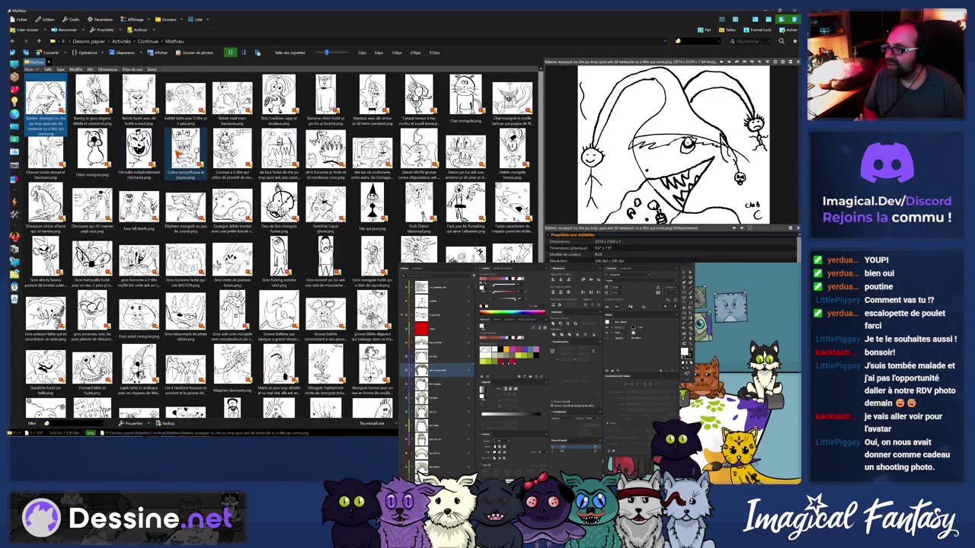
pyautogui.click(181, 156)
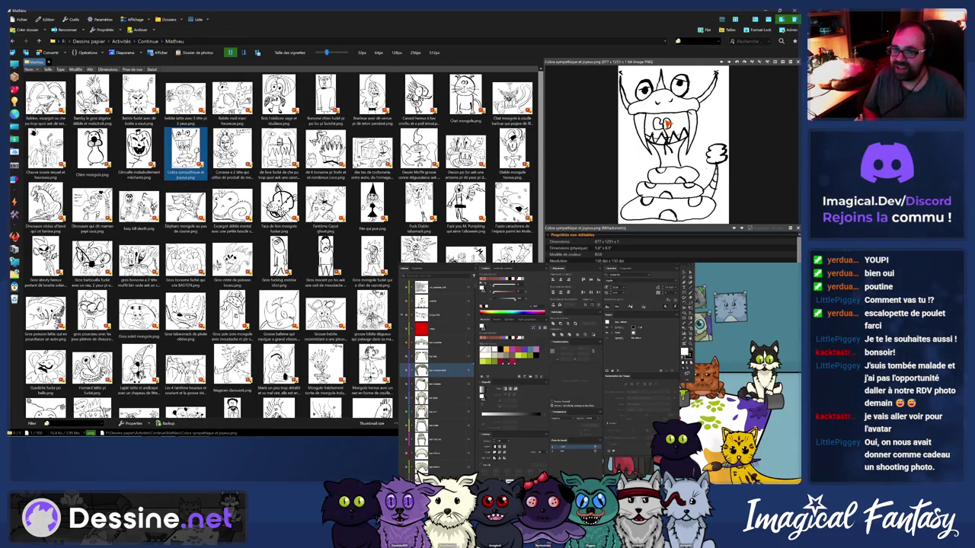
pyautogui.scroll(-2, 419, 229)
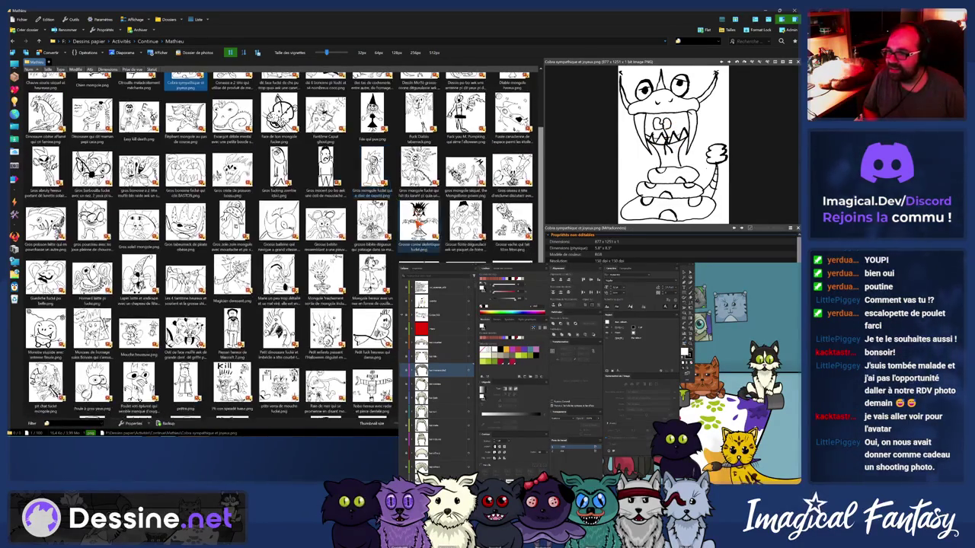
pyautogui.click(419, 223)
pyautogui.scroll(-2, 278, 335)
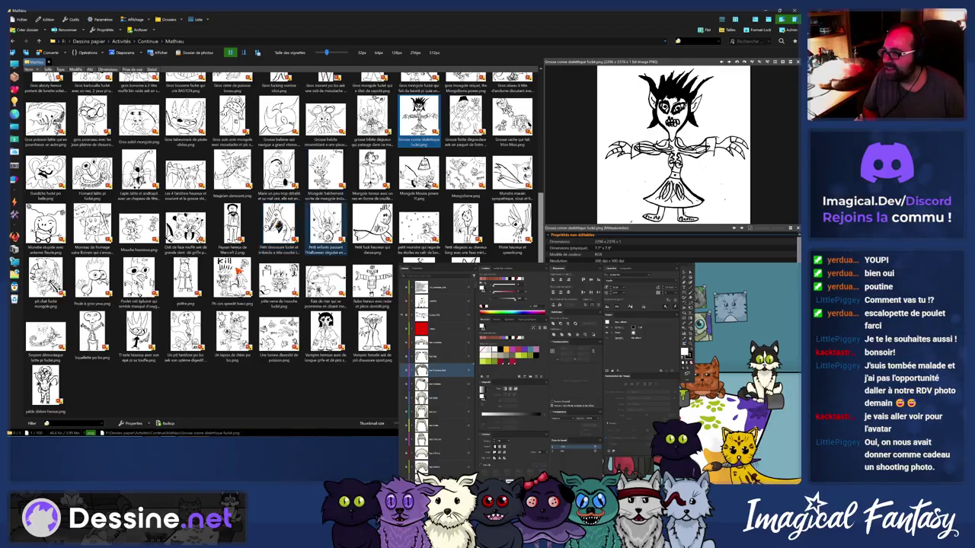
pyautogui.scroll(2, 233, 350)
pyautogui.scroll(1, 190, 335)
pyautogui.scroll(1, 153, 312)
pyautogui.scroll(1, 122, 293)
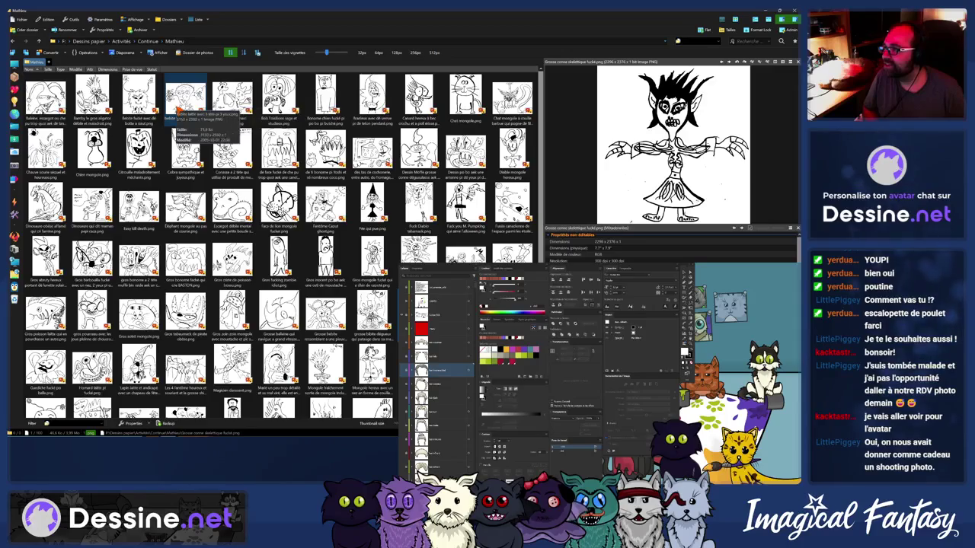
# Preview the three-headed creature, booted furry creature and whale drawings, then go back up to Continue
pyautogui.click(183, 103)
pyautogui.click(139, 100)
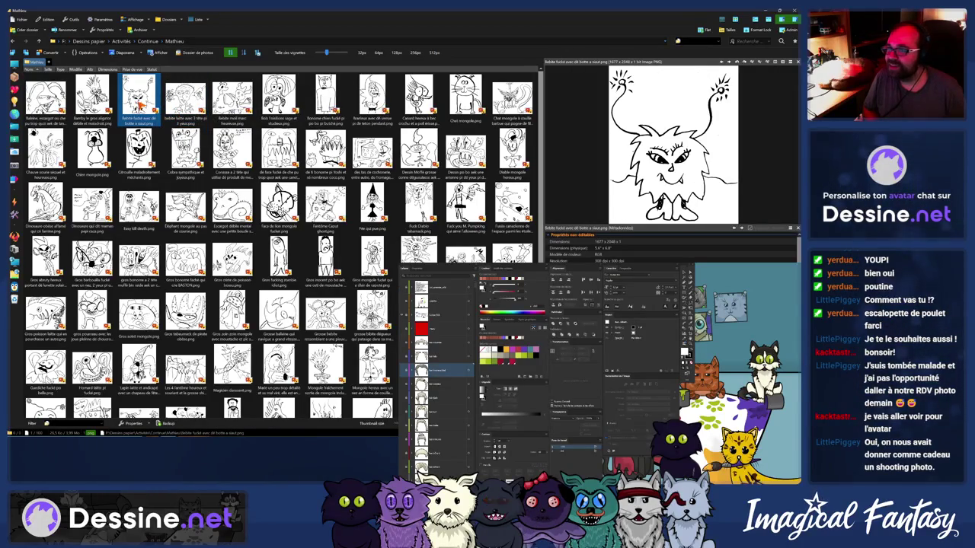
pyautogui.click(92, 103)
pyautogui.click(48, 106)
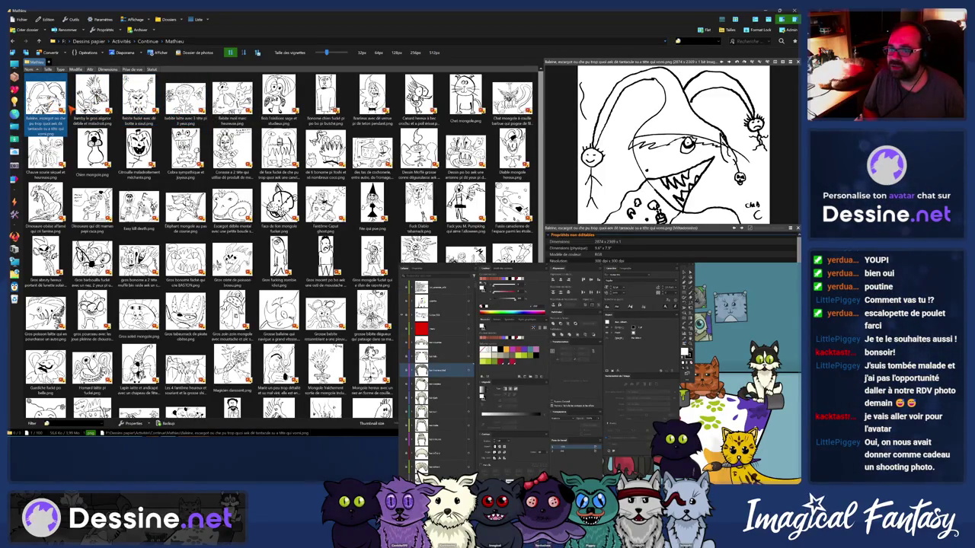
pyautogui.press('BackSpace')
pyautogui.click(72, 108)
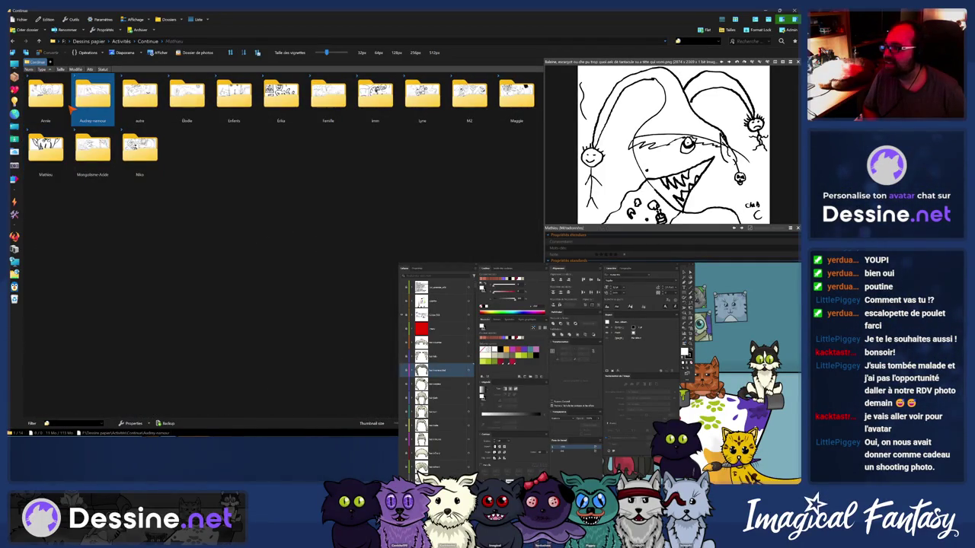
# Open the second artist subfolder under Continue after briefly minimizing the browser
pyautogui.press('Right')
pyautogui.press('Right')
pyautogui.press('Right')
pyautogui.press('Right')
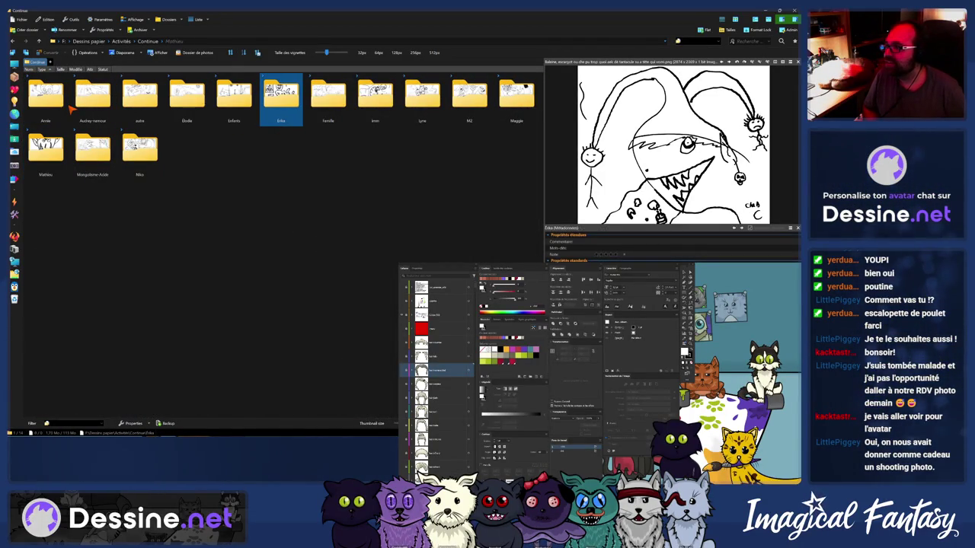
pyautogui.press('super+Down')
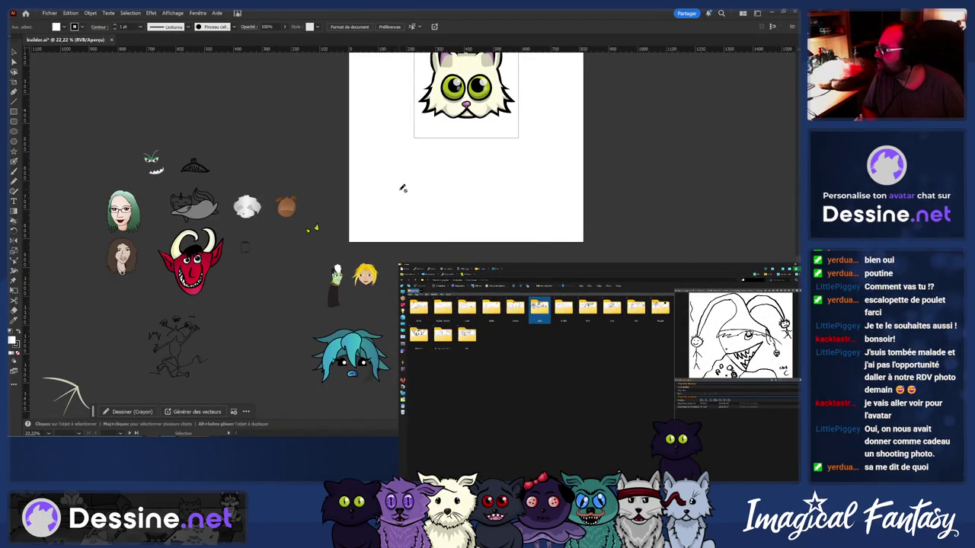
pyautogui.press('super+Up')
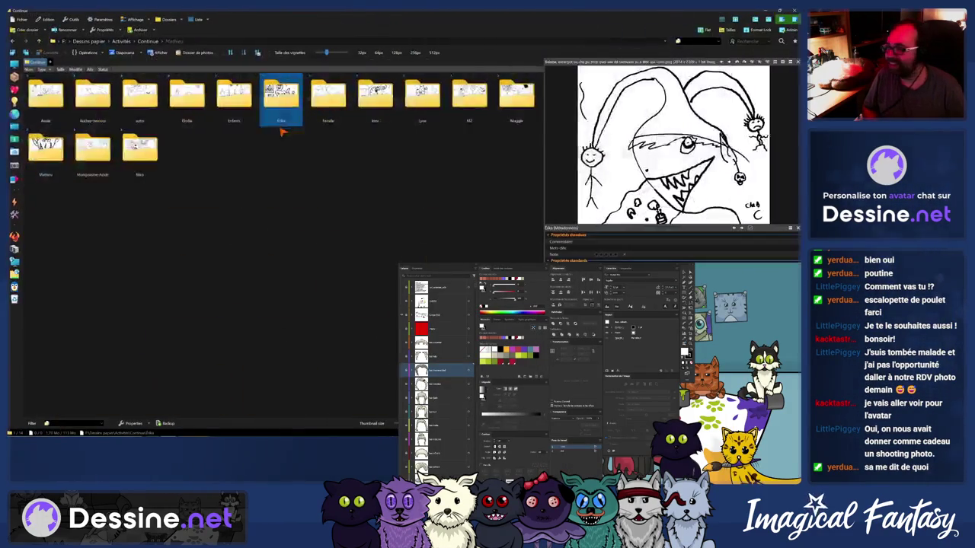
pyautogui.scroll(-1, 251, 163)
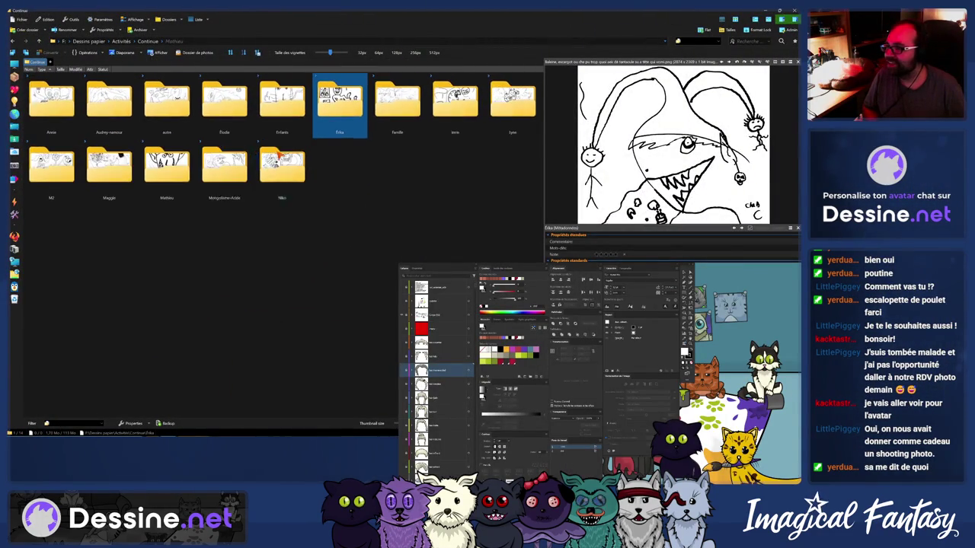
pyautogui.click(106, 99)
pyautogui.doubleClick(123, 116)
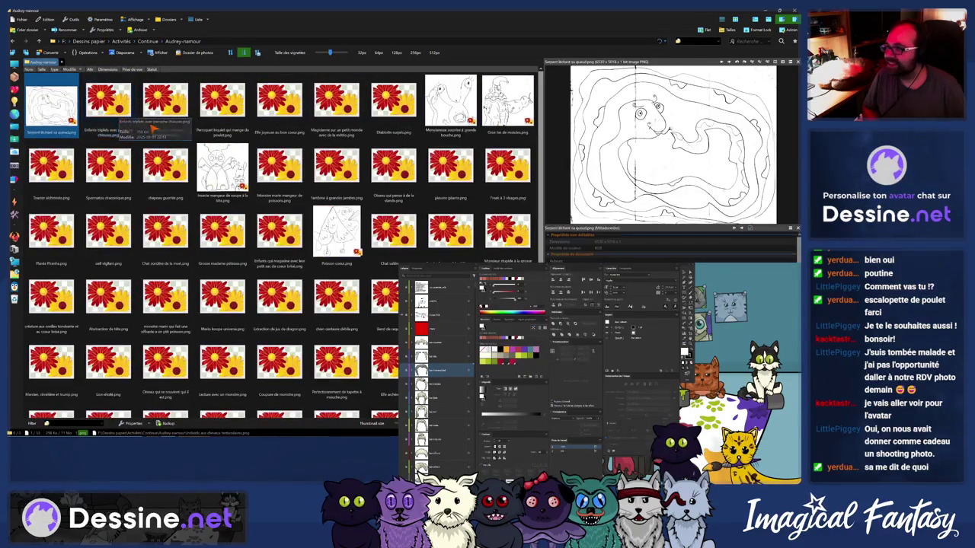
# Preview drawings from Monstre marin mangeur de poissons through pieuvre géante and Chat sorcière to Monsieur stupide
pyautogui.click(278, 175)
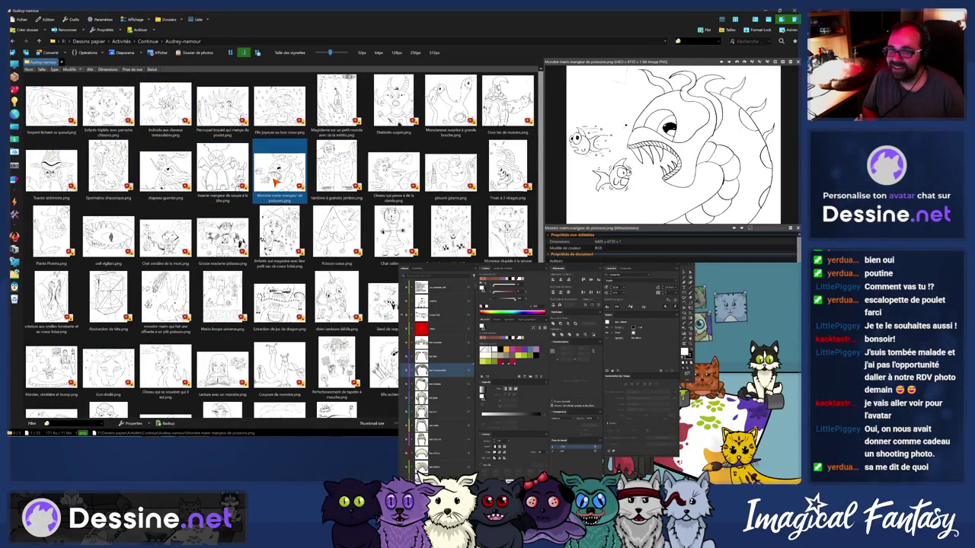
pyautogui.press('Right')
pyautogui.press('Right')
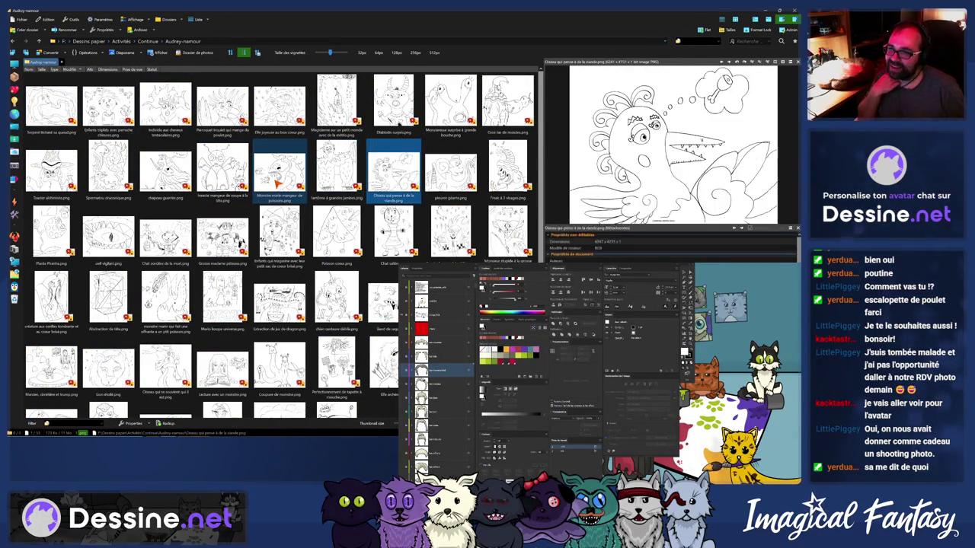
pyautogui.press('Right')
pyautogui.press('Right')
pyautogui.press('Right')
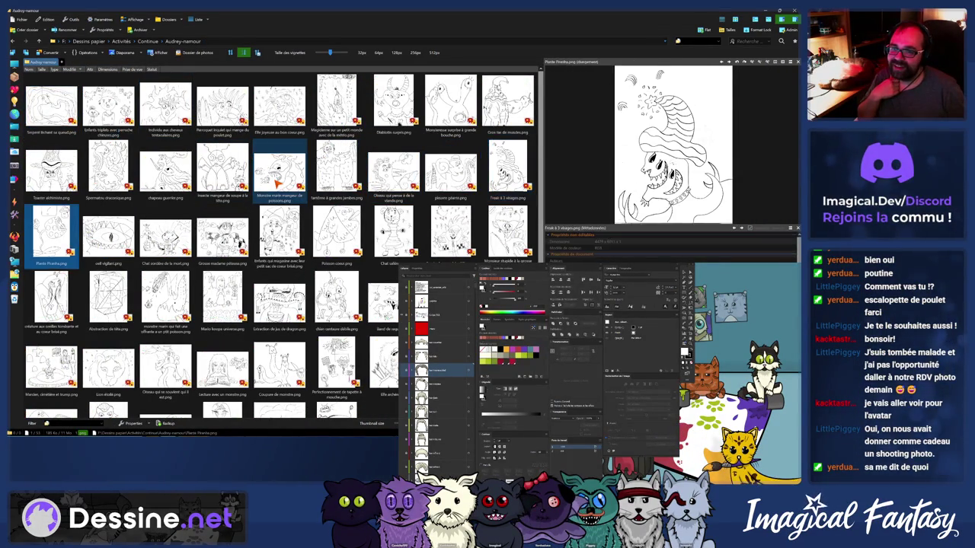
pyautogui.press('Right')
pyautogui.press('Right')
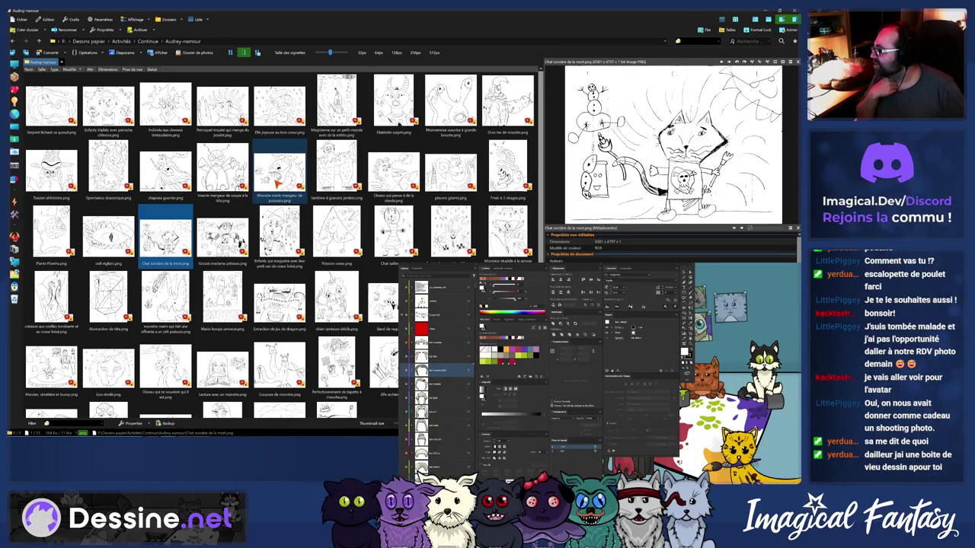
pyautogui.press('Right')
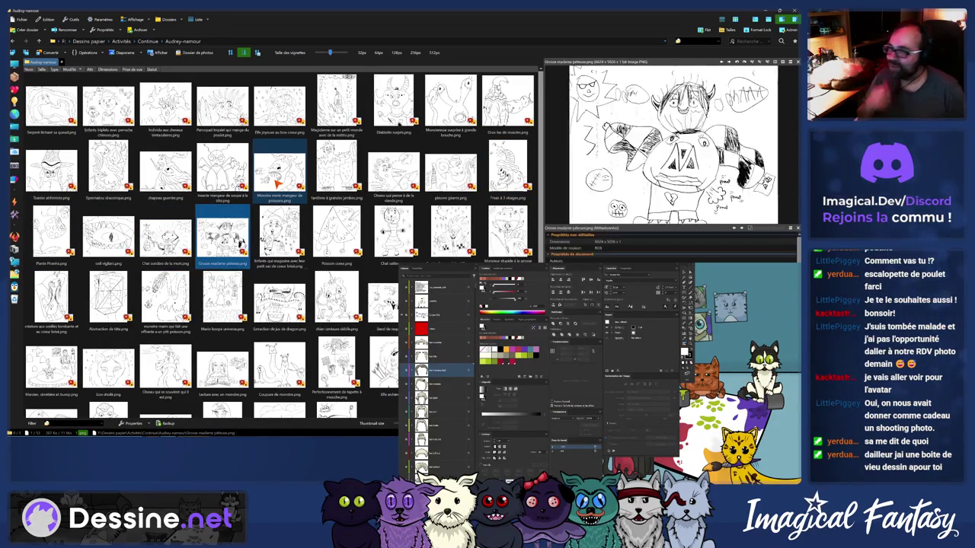
pyautogui.press('Right')
pyautogui.press('Right')
pyautogui.press('Right')
pyautogui.press('Right')
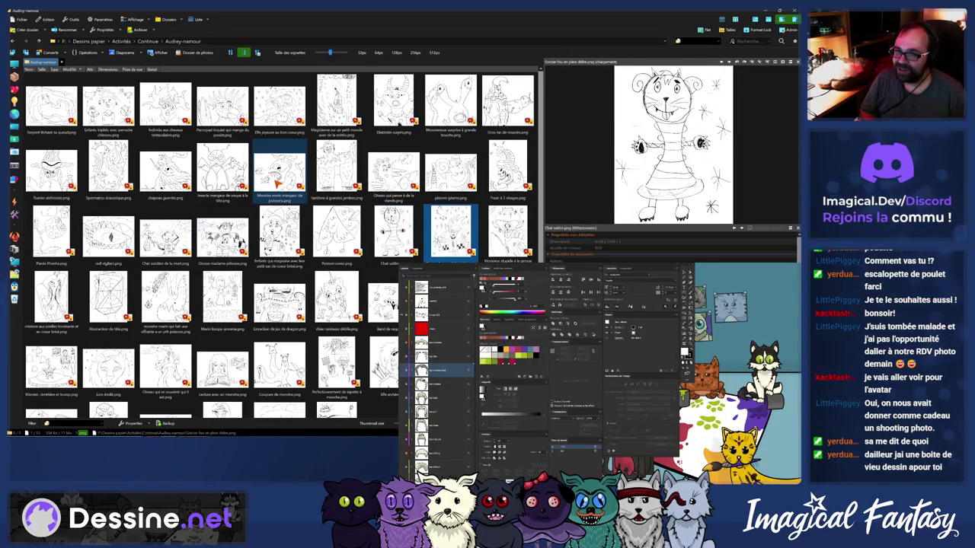
pyautogui.press('Right')
pyautogui.press('Right')
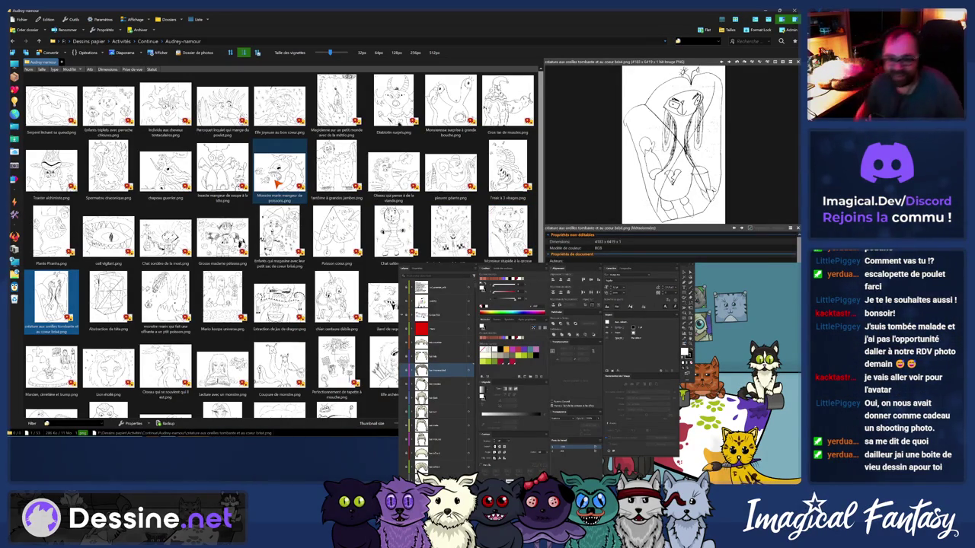
# Search 'gros' and preview Insecte mangeur de soupe, chien centaure and Coupure de monstre
pyautogui.write('gros')
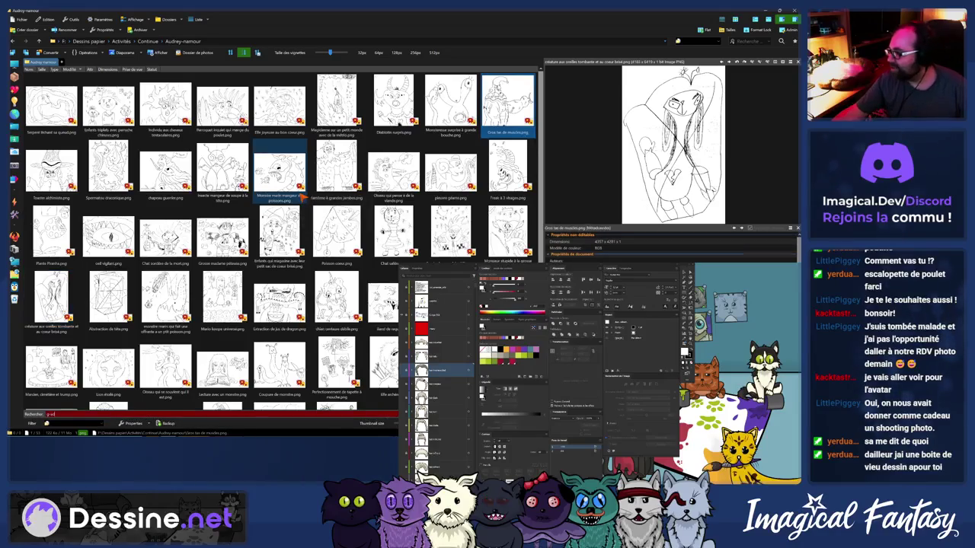
pyautogui.press('Down')
pyautogui.press('Left')
pyautogui.press('Left')
pyautogui.press('Left')
pyautogui.press('Left')
pyautogui.press('Left')
pyautogui.press('Right')
pyautogui.press('Down')
pyautogui.press('Down')
pyautogui.press('Right')
pyautogui.press('Left')
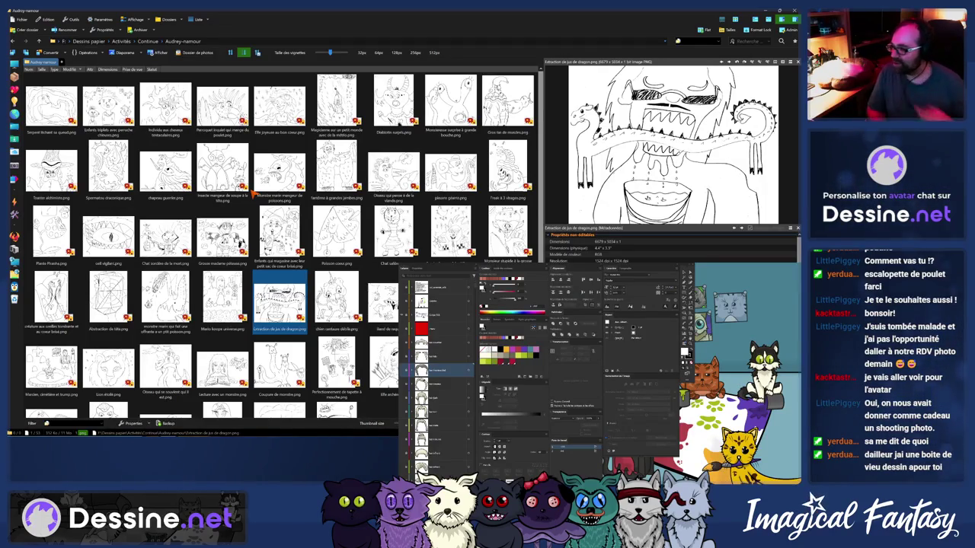
pyautogui.press('Down')
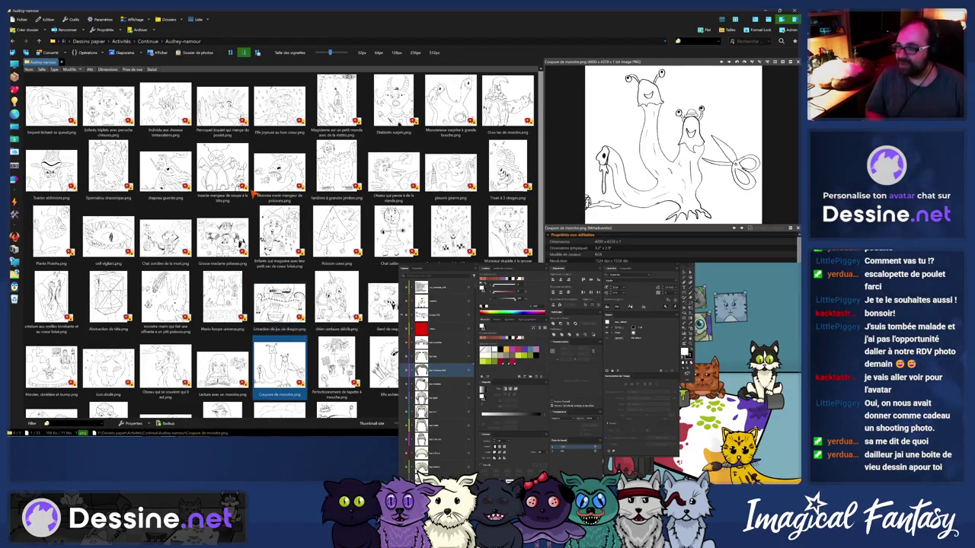
pyautogui.press('Down')
# Preview Lecture avec un monstre, the bird, Lion étoilé, the snail and Elfe archère drawings
pyautogui.press('Left')
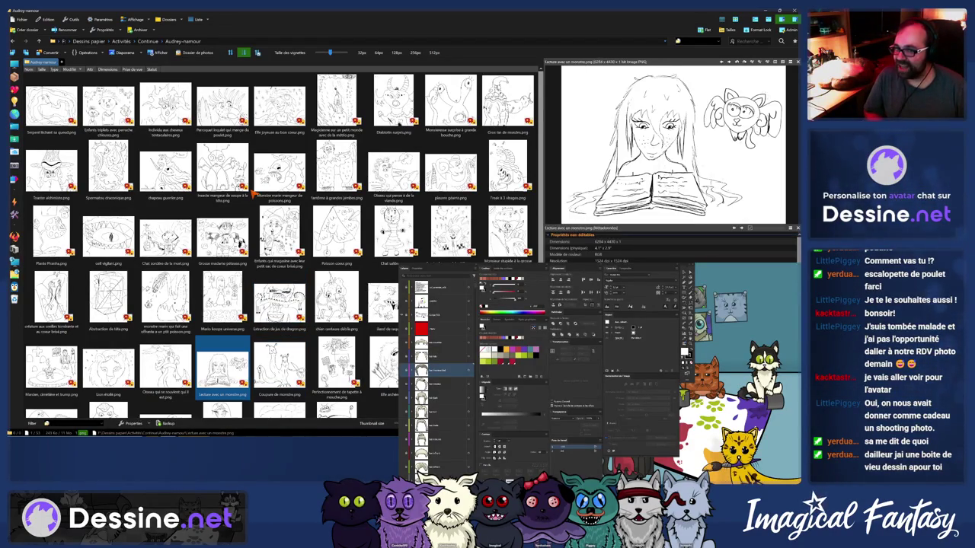
pyautogui.press('Left')
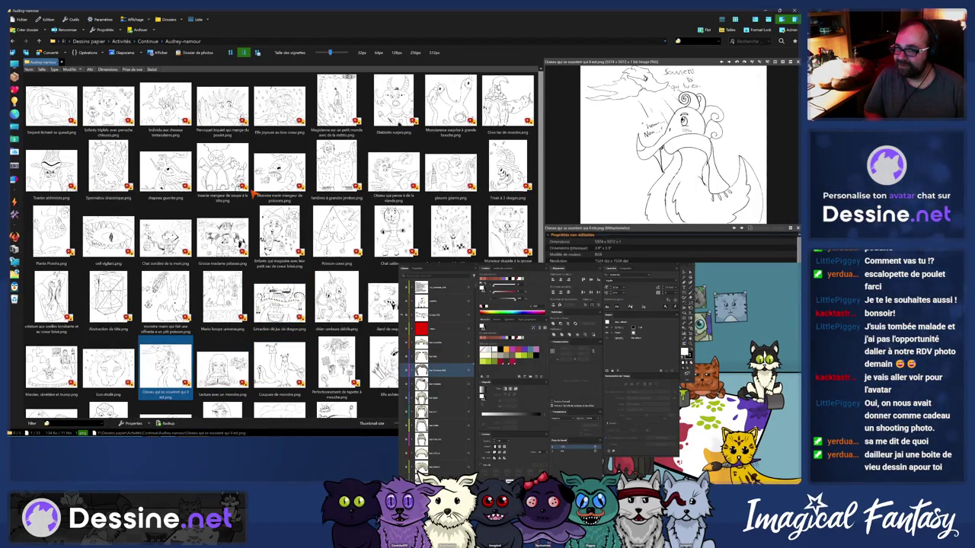
pyautogui.press('Left')
pyautogui.press('Right')
pyautogui.press('Right')
pyautogui.press('Right')
pyautogui.press('Right')
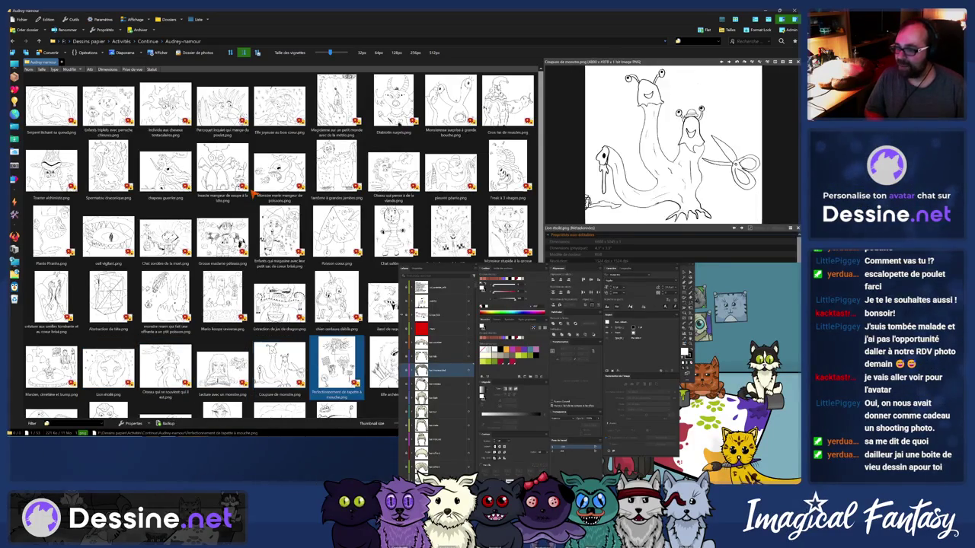
pyautogui.press('Right')
pyautogui.press('Right')
pyautogui.press('Left')
pyautogui.press('Right')
pyautogui.press('Right')
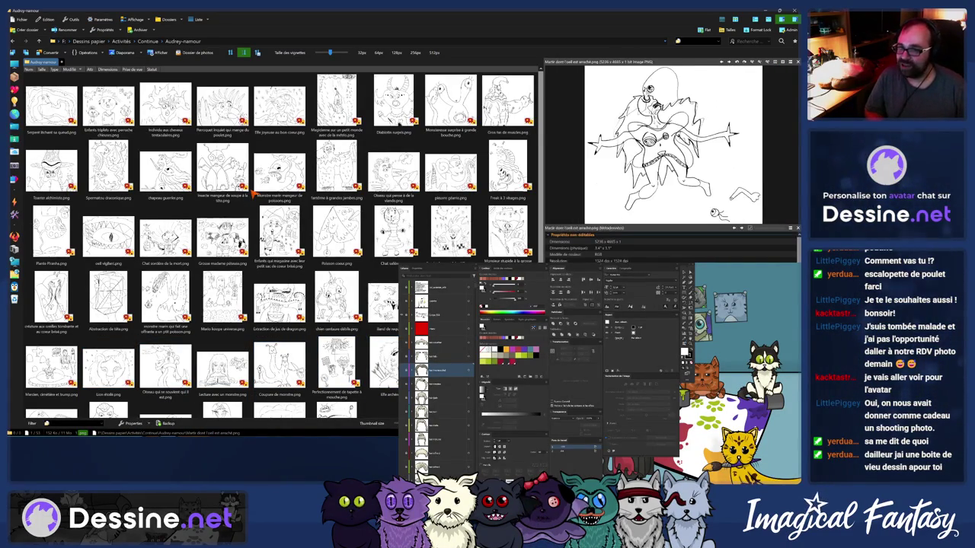
# Browse the bottom row to the mini mermaid monster, Link 8S and Serpent léchant sa queue
pyautogui.press('Down')
pyautogui.press('Left')
pyautogui.press('Left')
pyautogui.press('Left')
pyautogui.press('Left')
pyautogui.press('Left')
pyautogui.press('Left')
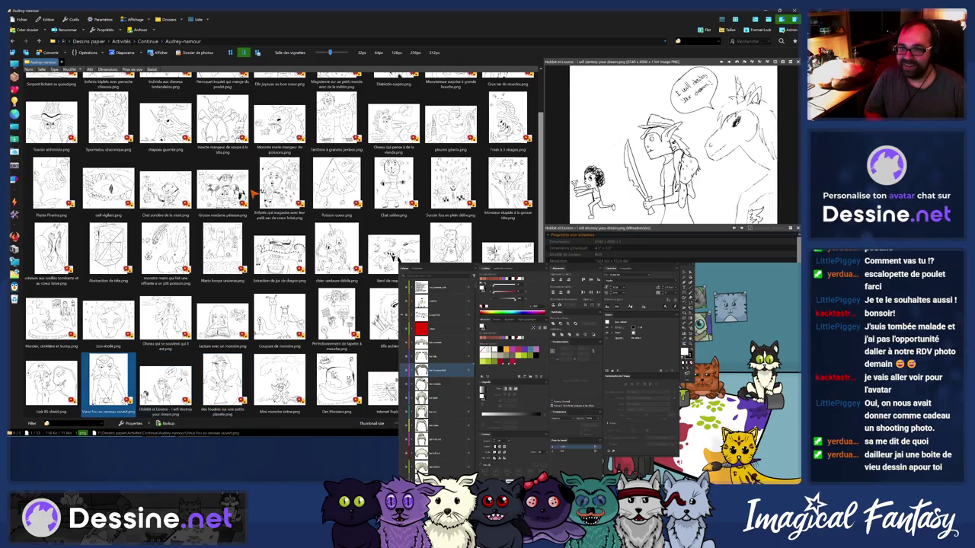
pyautogui.press('Left')
pyautogui.press('Right')
pyautogui.press('Left')
pyautogui.press('Up')
pyautogui.press('Up')
pyautogui.press('Up')
pyautogui.press('Up')
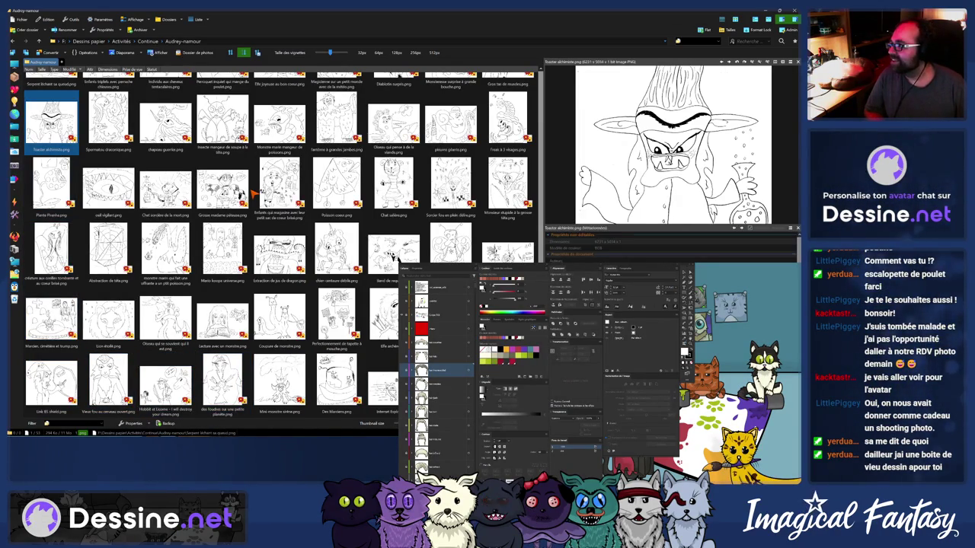
pyautogui.press('Up')
pyautogui.press('super+Up')
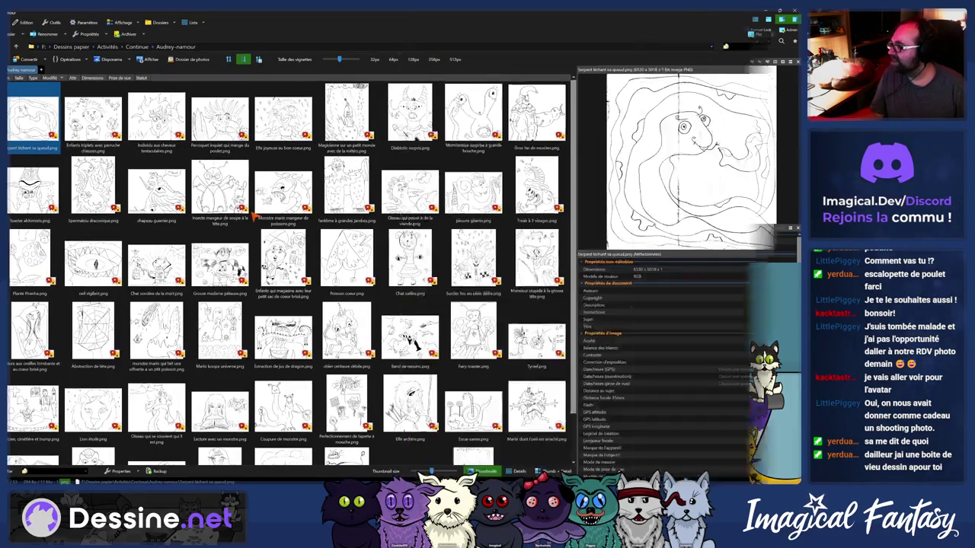
# Preview Enfants triplets, Elfe joyeuse, Diablotin surpris, Magicienne, Monstresse and Gros tas de muscles
pyautogui.press('Right')
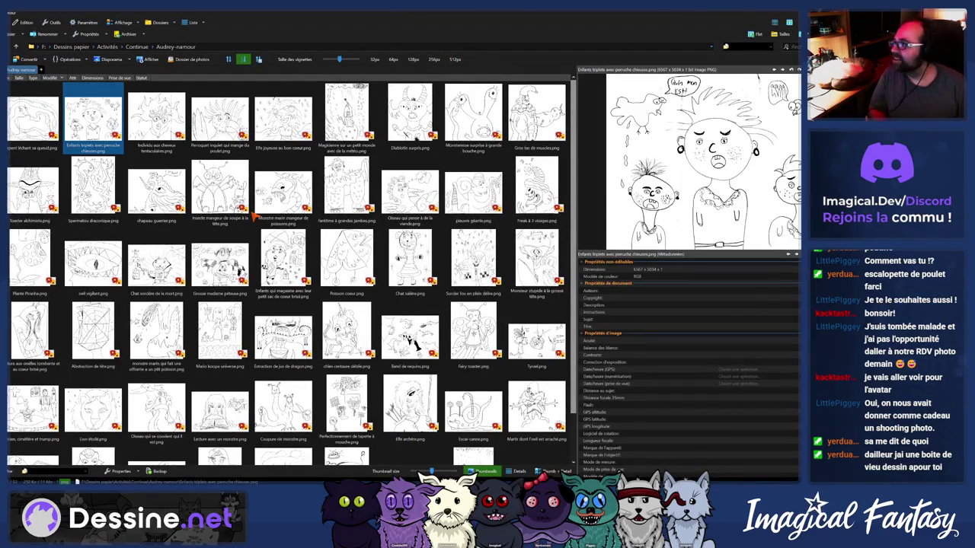
pyautogui.press('Right')
pyautogui.press('Right')
pyautogui.press('Right')
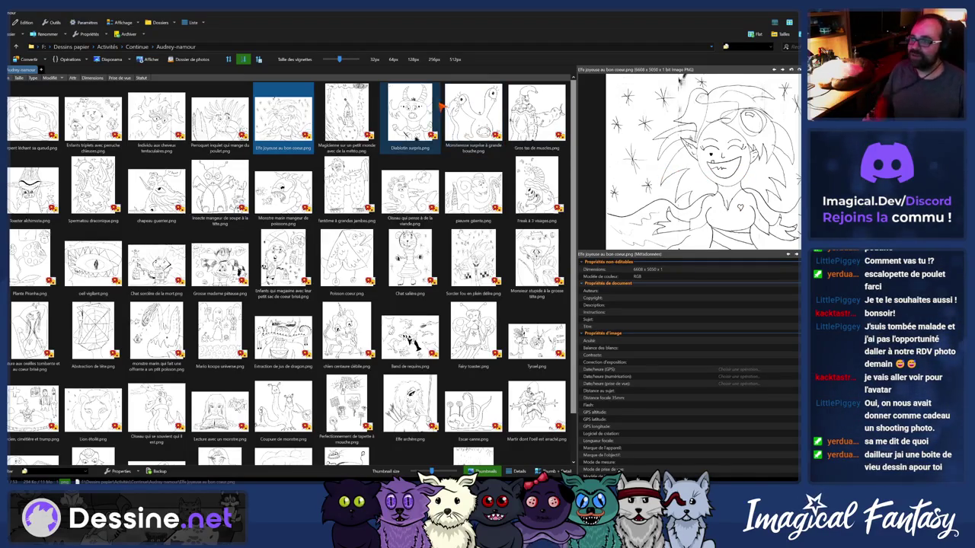
pyautogui.click(407, 120)
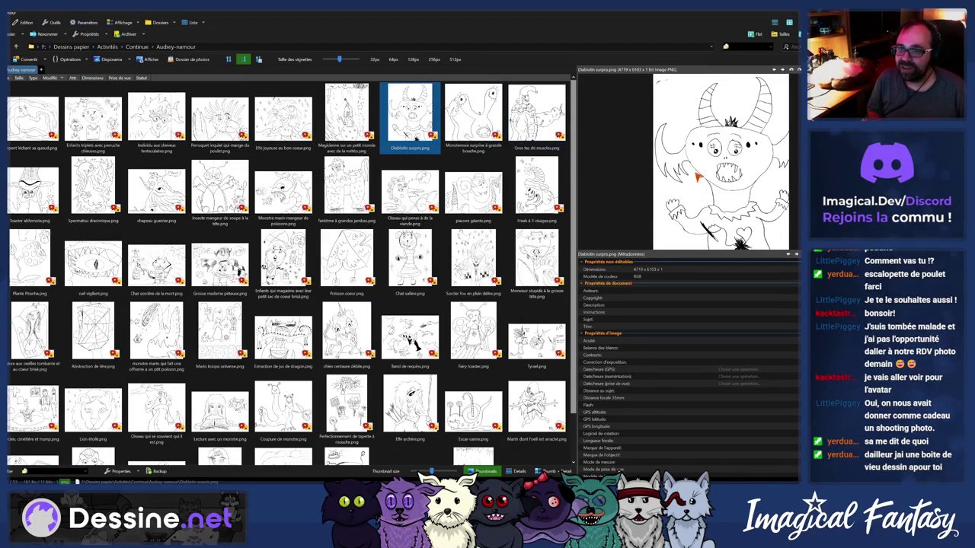
pyautogui.press('Left')
pyautogui.press('Right')
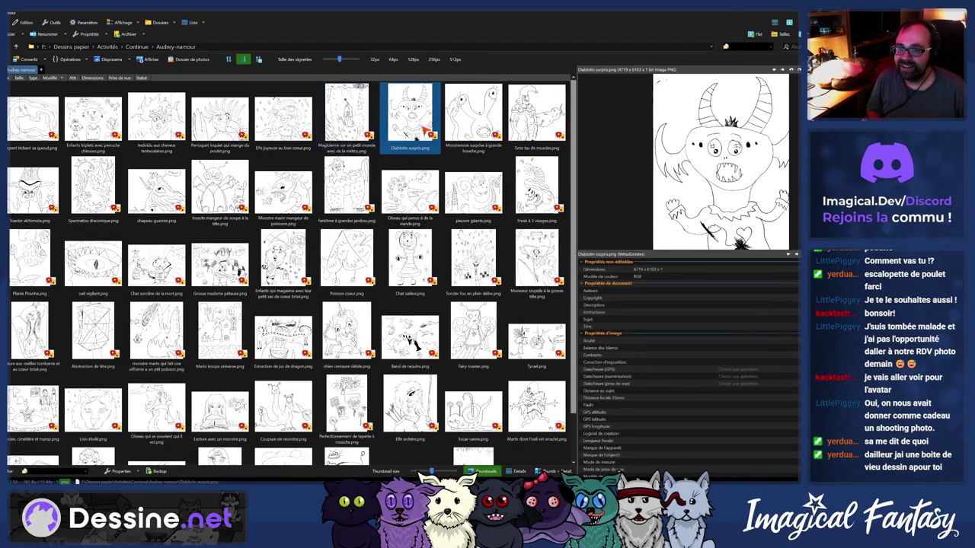
pyautogui.press('Right')
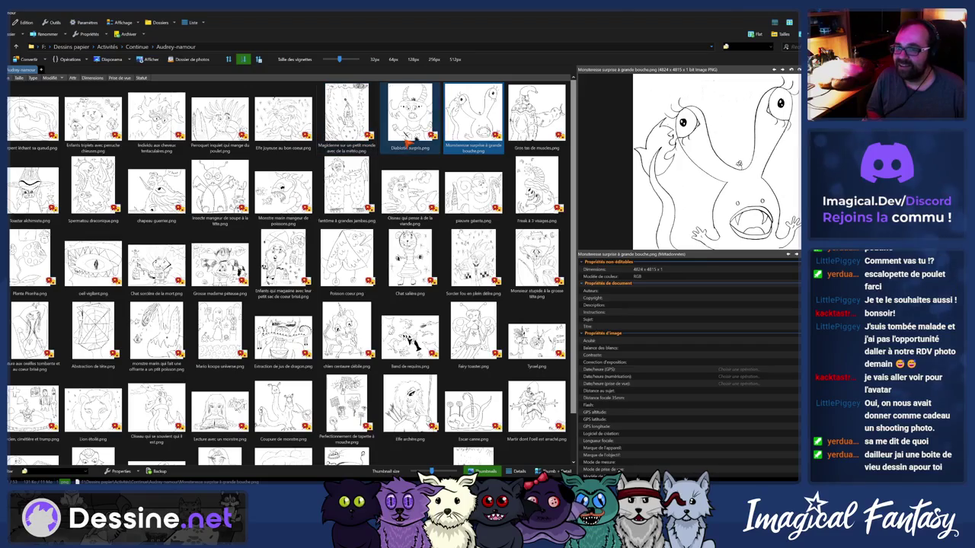
pyautogui.click(525, 120)
pyautogui.click(431, 134)
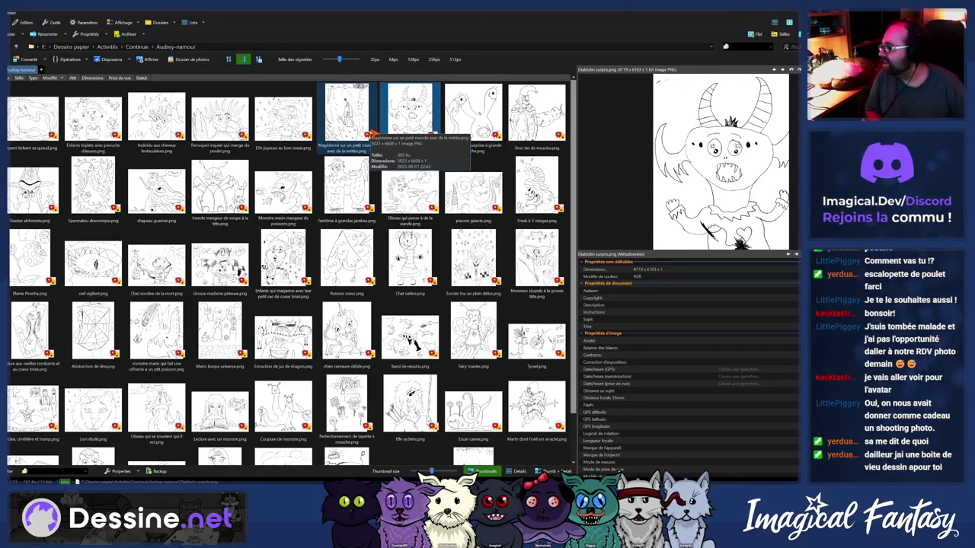
# Go up to Continue and open the autre drawings folder
pyautogui.press('BackSpace')
pyautogui.press('Right')
pyautogui.press('Return')
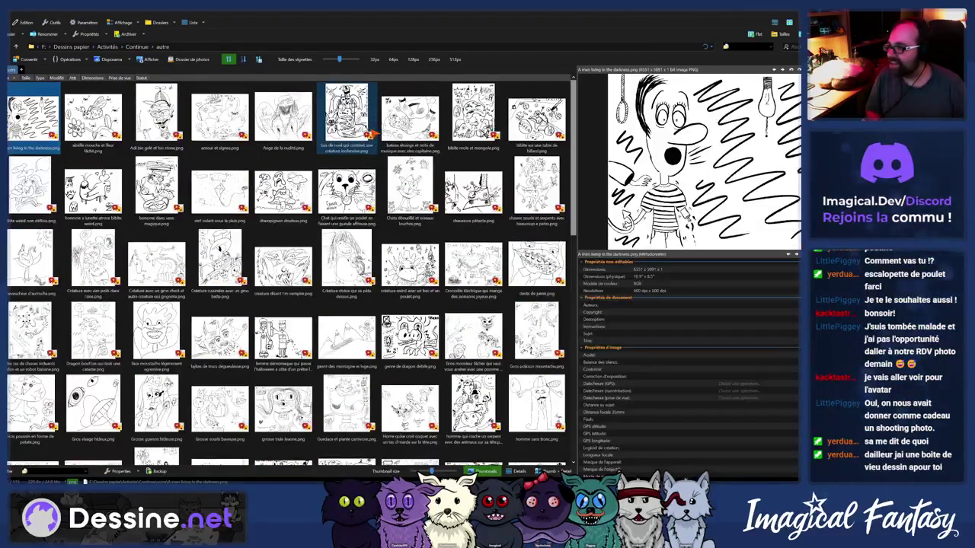
pyautogui.press('Right')
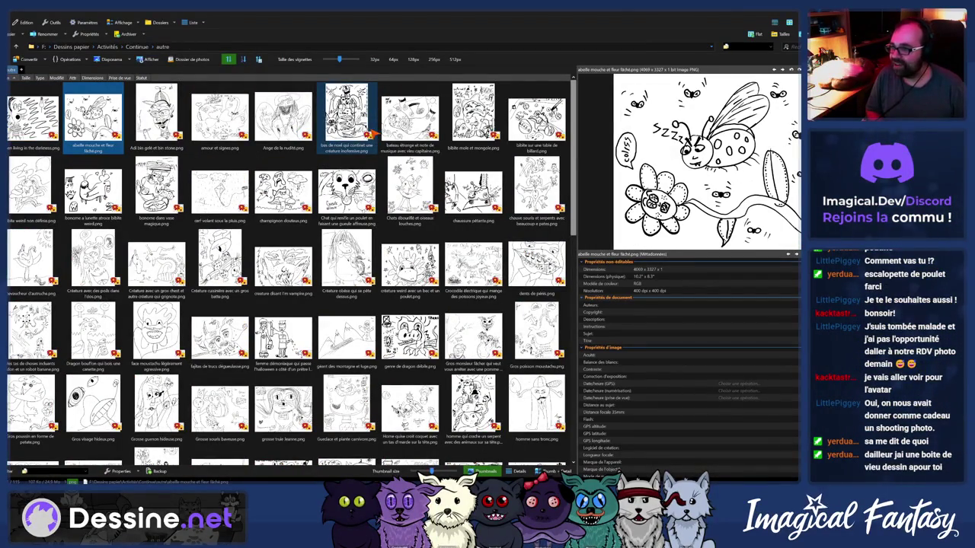
# Scroll through the autre drawings, then jump to the drive's top-level category folders
pyautogui.scroll(-2, 343, 160)
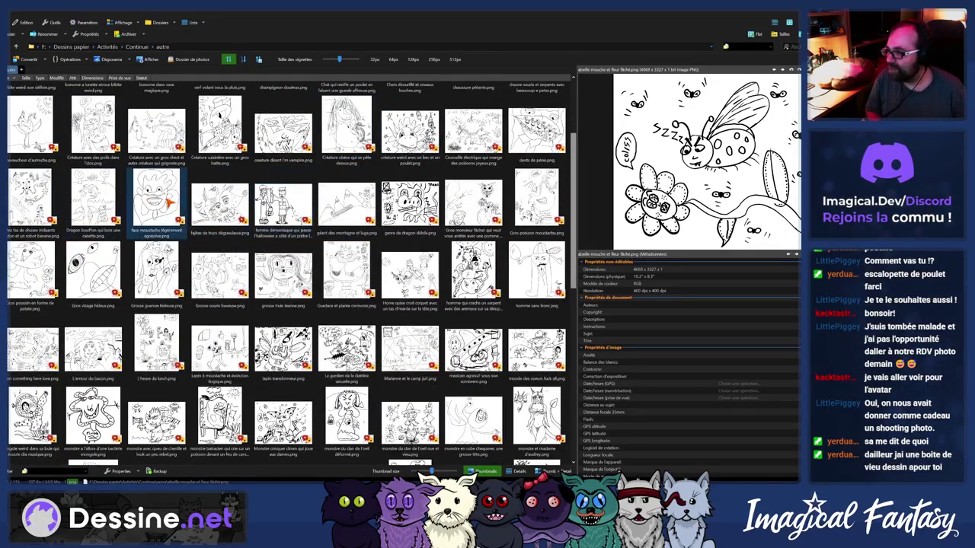
pyautogui.scroll(-5, 152, 229)
pyautogui.scroll(-5, 114, 289)
pyautogui.scroll(-5, 103, 312)
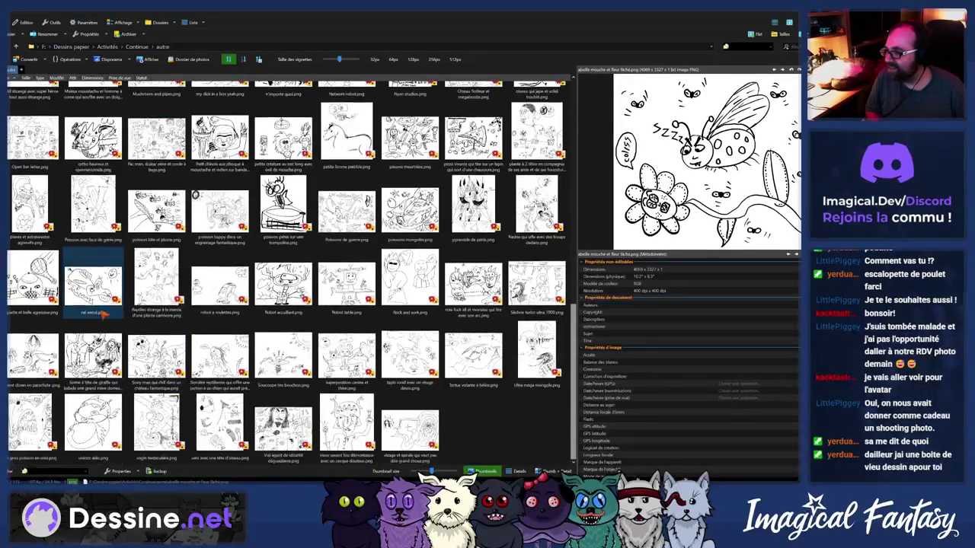
pyautogui.scroll(5, 190, 289)
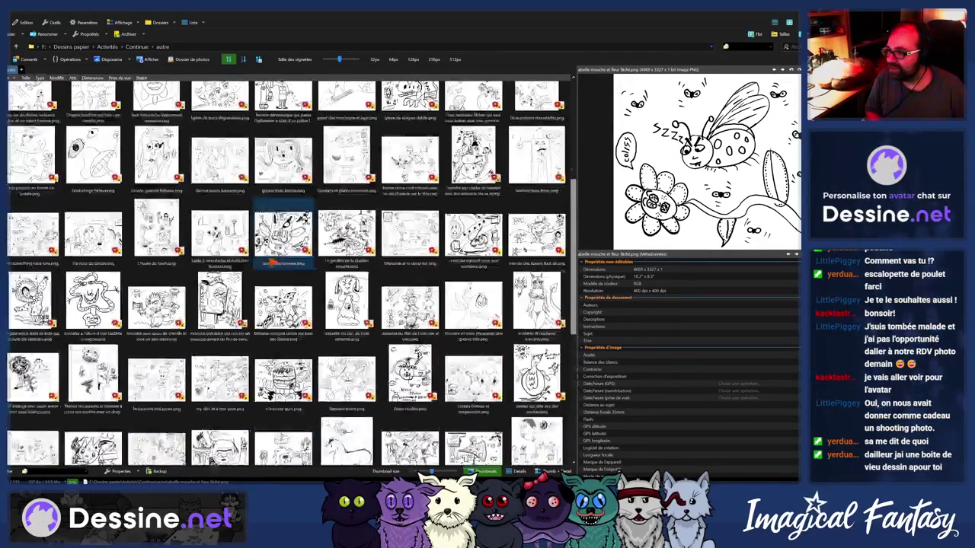
pyautogui.scroll(3, 274, 263)
pyautogui.scroll(3, 274, 262)
pyautogui.scroll(3, 274, 263)
pyautogui.scroll(3, 228, 229)
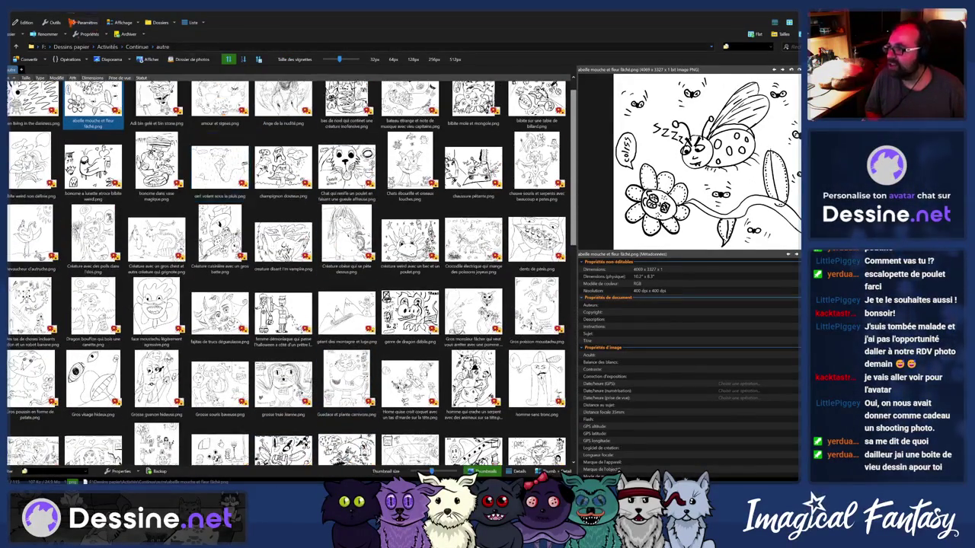
pyautogui.click(43, 46)
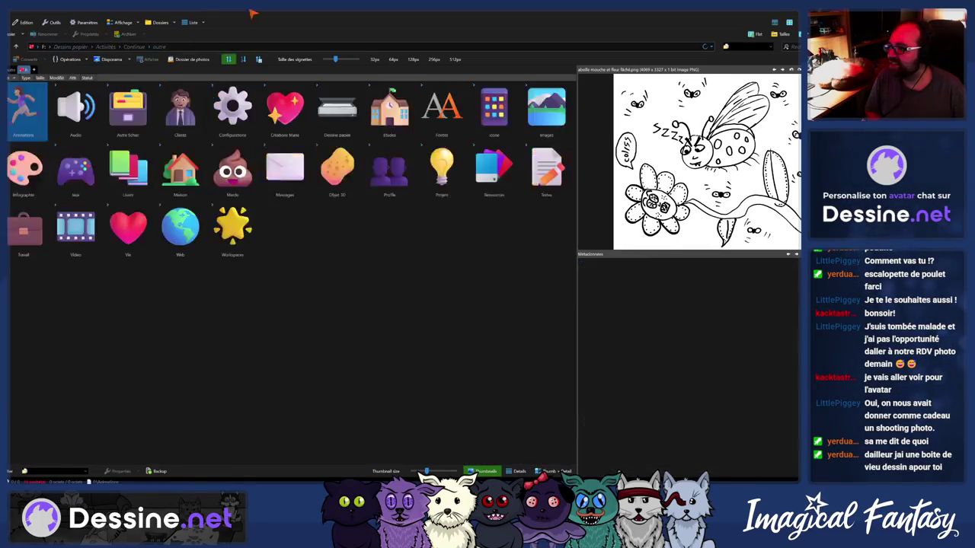
# Switch over to the Illustrator cat document and back to the Dessin folder in Directory Opus
pyautogui.hotkey('alt', 'Tab')
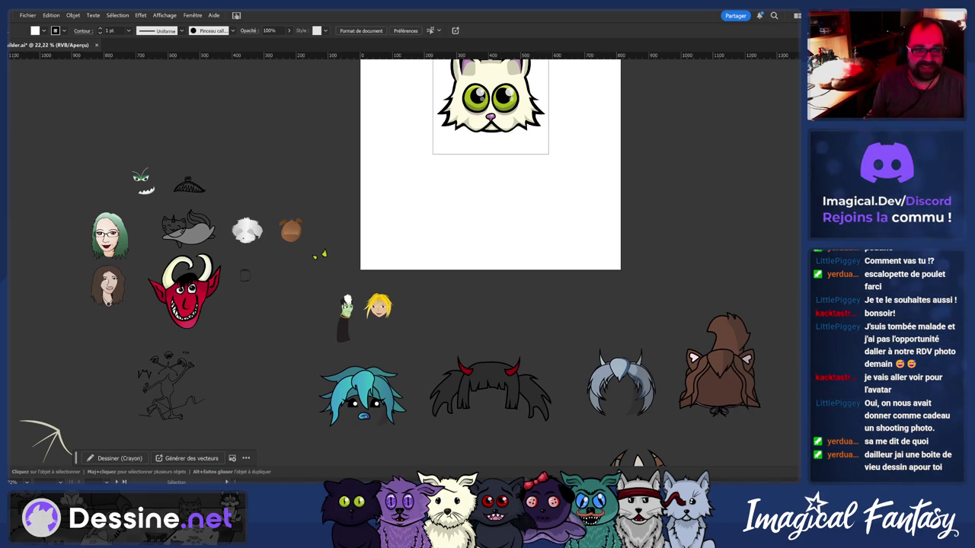
pyautogui.hotkey('alt', 'Tab')
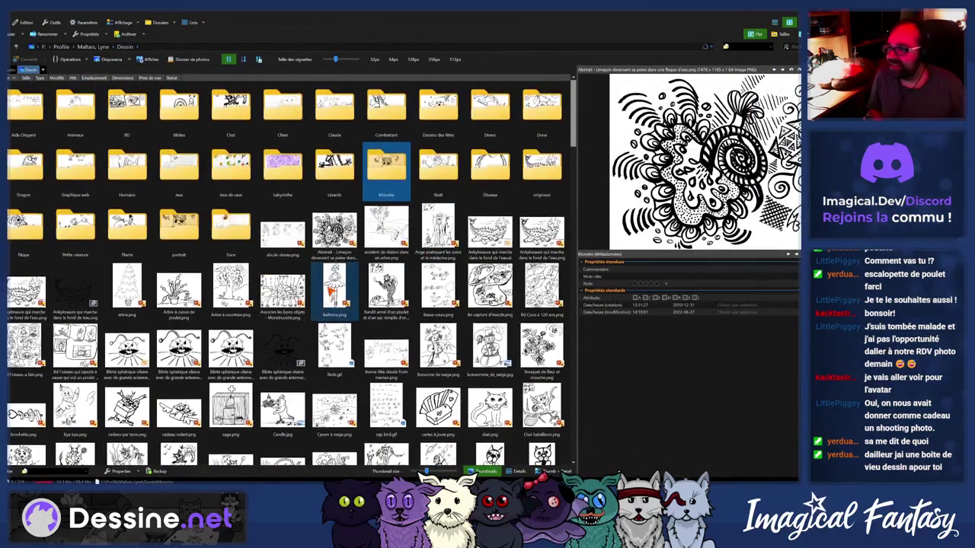
# Preview the Bibite, bird comic strip, Chat scientifique and Chat docteur drawings
pyautogui.click(192, 352)
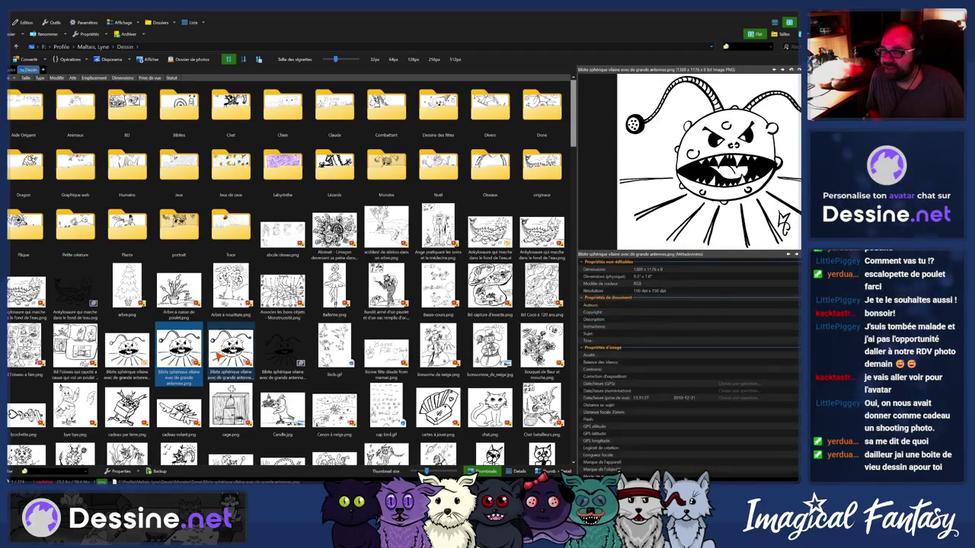
pyautogui.click(76, 350)
pyautogui.scroll(-1, 175, 337)
pyautogui.scroll(-1, 175, 338)
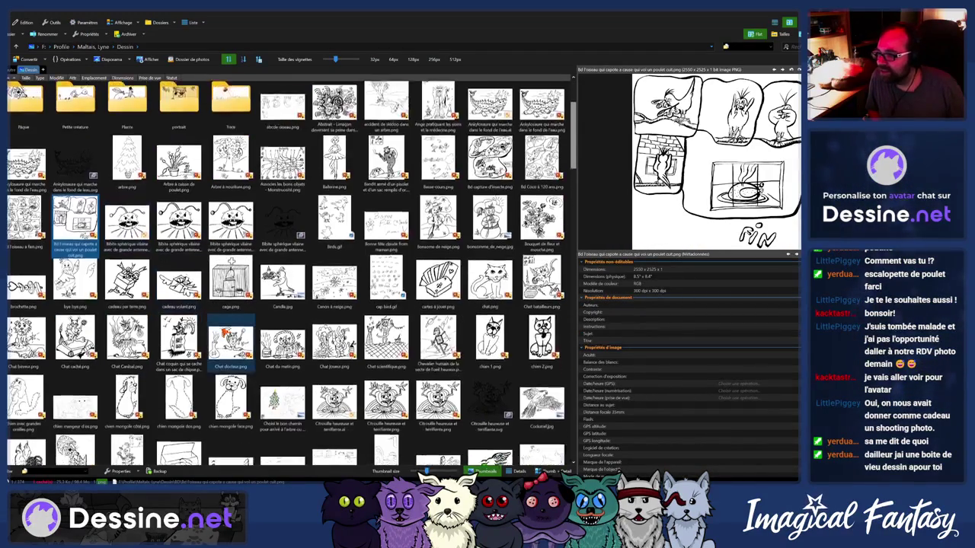
pyautogui.scroll(-1, 305, 320)
pyautogui.click(402, 291)
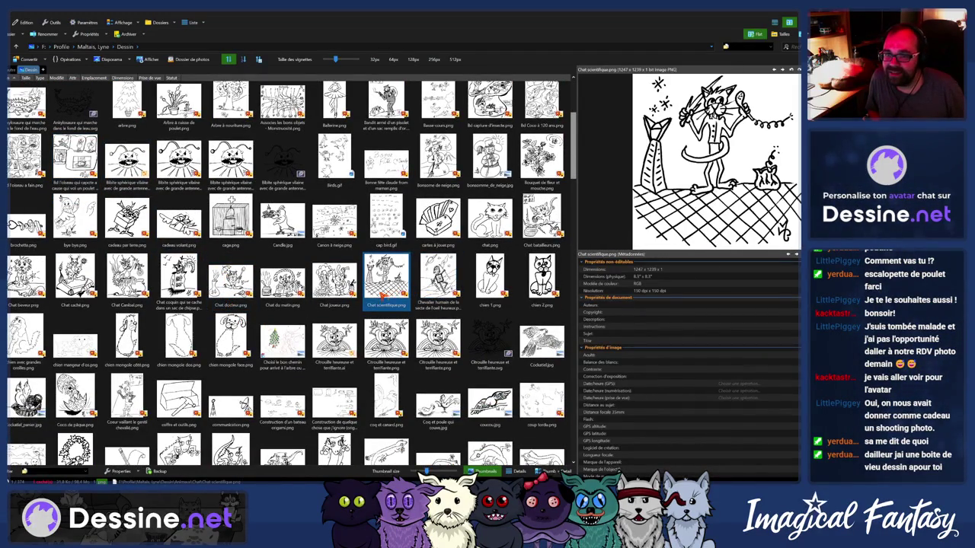
pyautogui.press('Left')
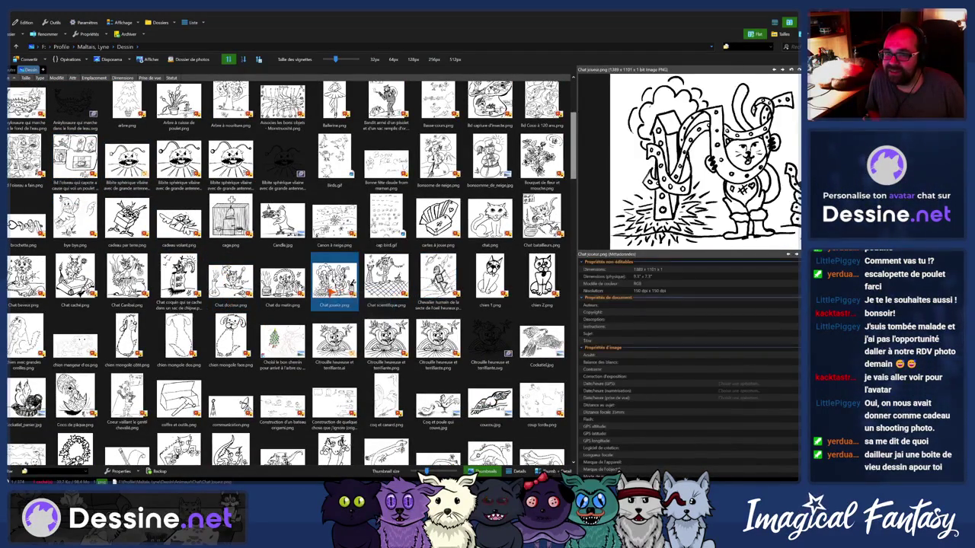
pyautogui.press('Left')
pyautogui.press('Left')
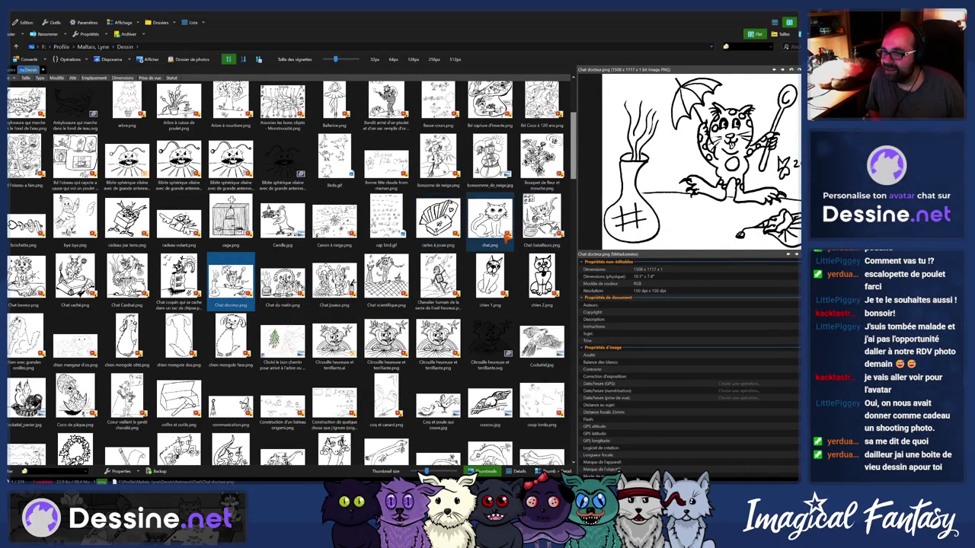
# Preview chat.png, Chat Canibal and Chat caché, then select Chat baveur.png and send it to Illustrator
pyautogui.click(490, 221)
pyautogui.click(110, 290)
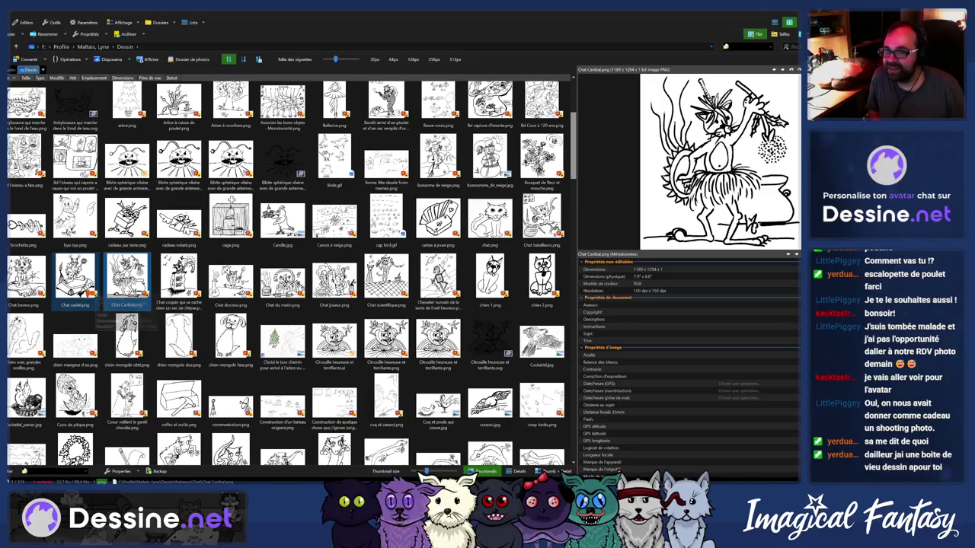
pyautogui.click(75, 278)
pyautogui.click(27, 277)
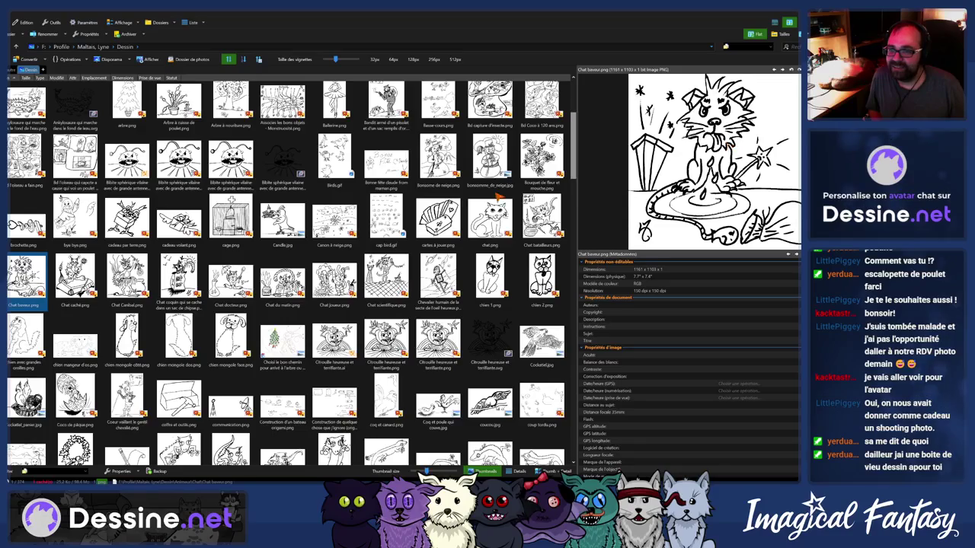
pyautogui.scroll(-1, 380, 287)
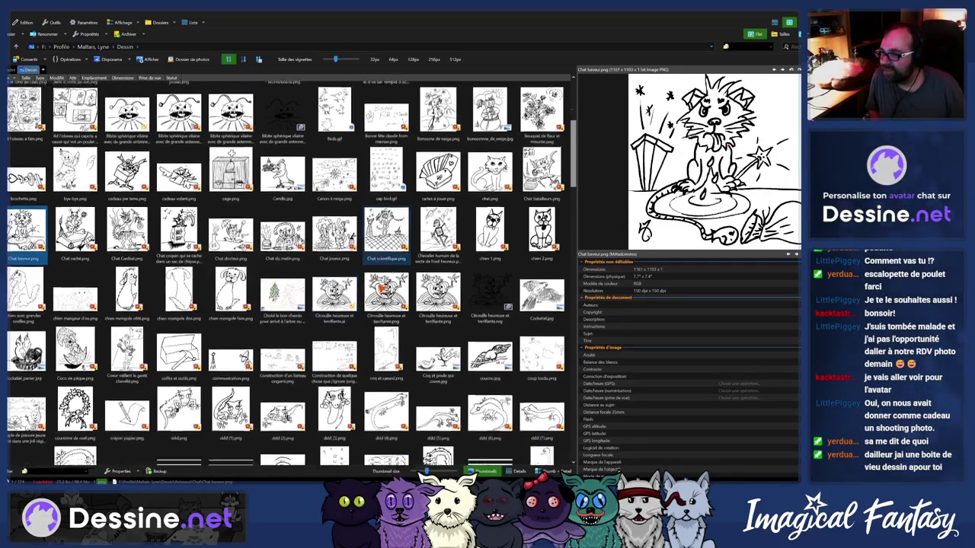
pyautogui.scroll(-1, 386, 228)
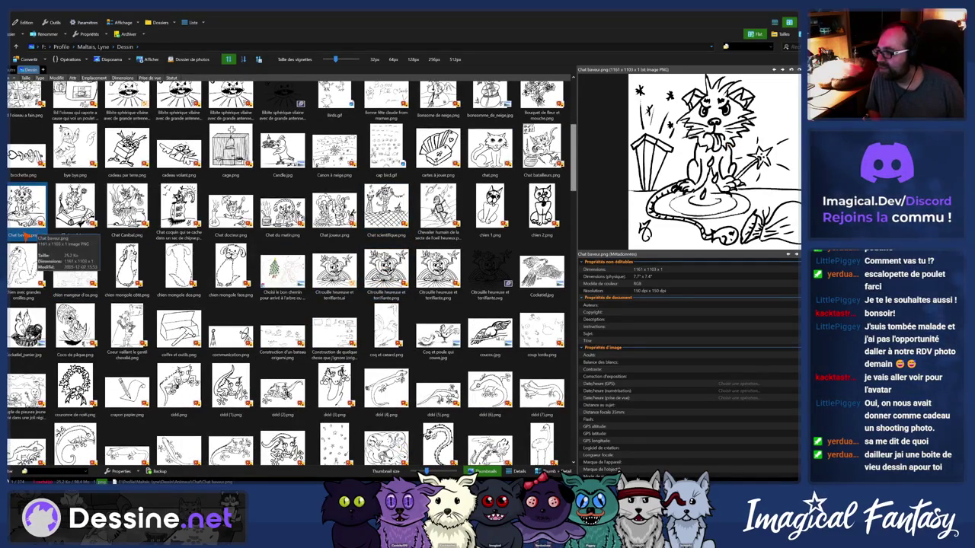
pyautogui.hotkey('alt', 'Tab')
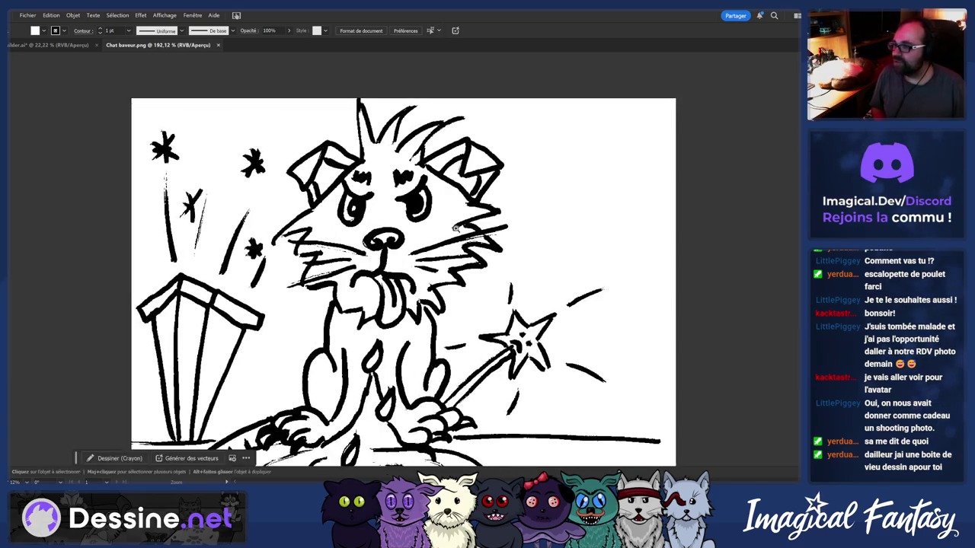
# Zoom in on the Chat baveur cat drawing and select the placed scan for tracing
pyautogui.moveTo(324, 227)
pyautogui.mouseDown()
pyautogui.moveTo(367, 258)
pyautogui.moveTo(409, 249)
pyautogui.mouseUp()
pyautogui.click(408, 249)
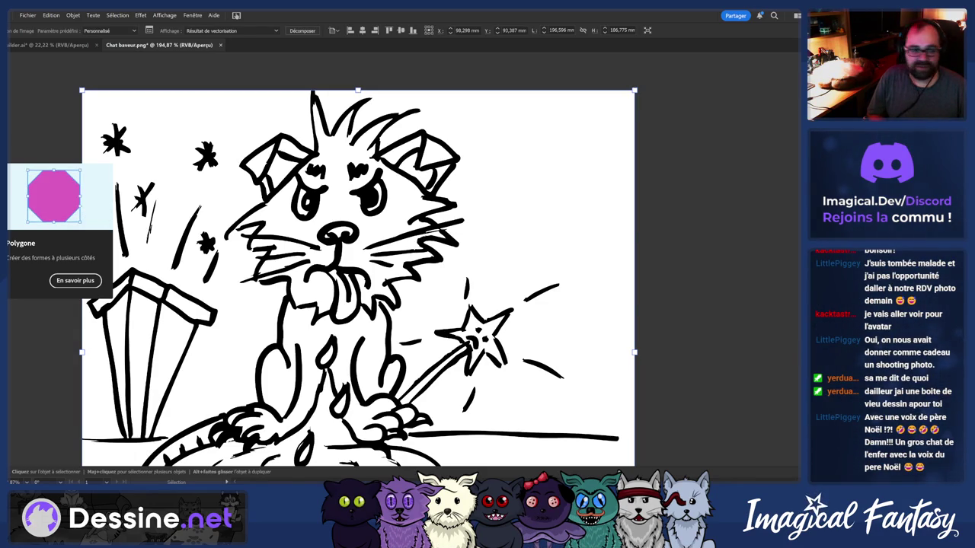
# Expand the cat trace into editable anchor paths, deselect, and switch to Directory Opus
pyautogui.click(301, 31)
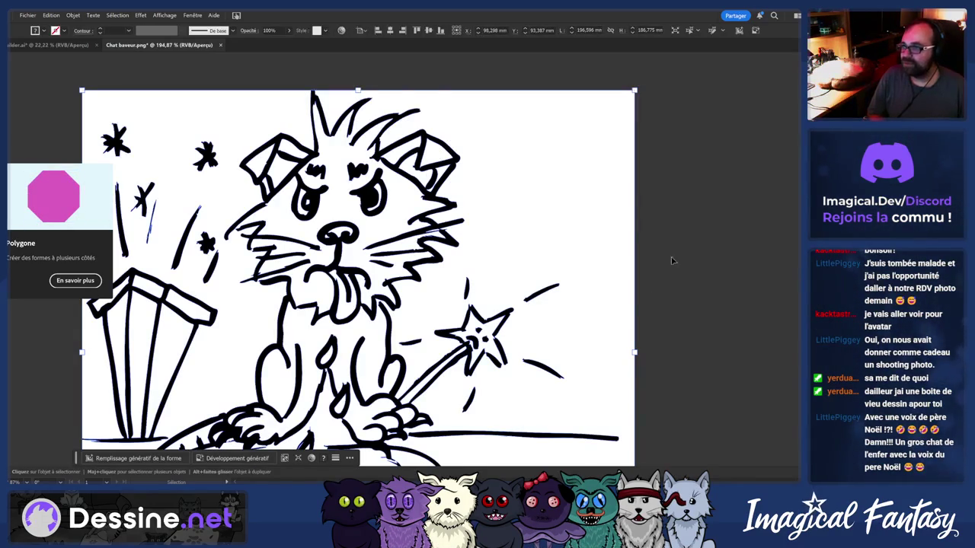
pyautogui.press('a')
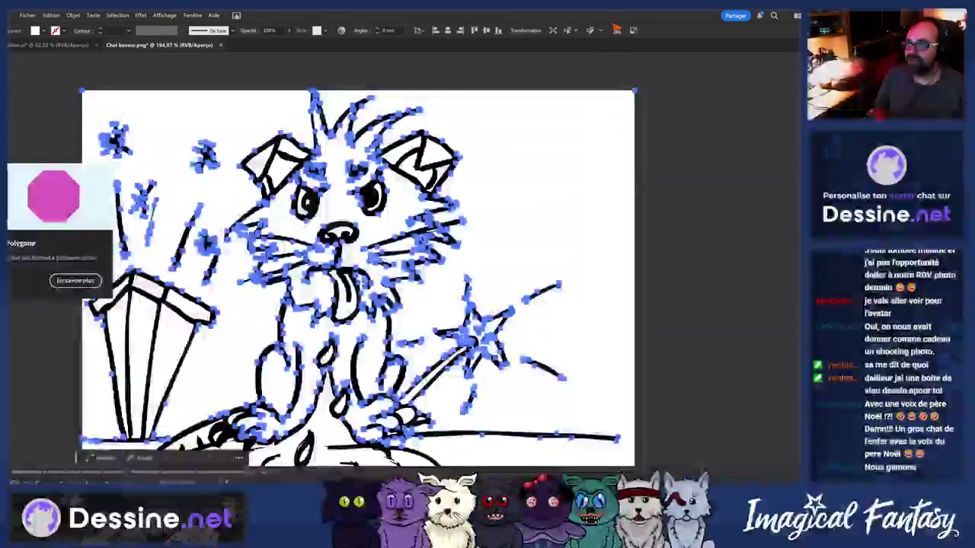
pyautogui.hotkey('ctrl', 'shift', 'a')
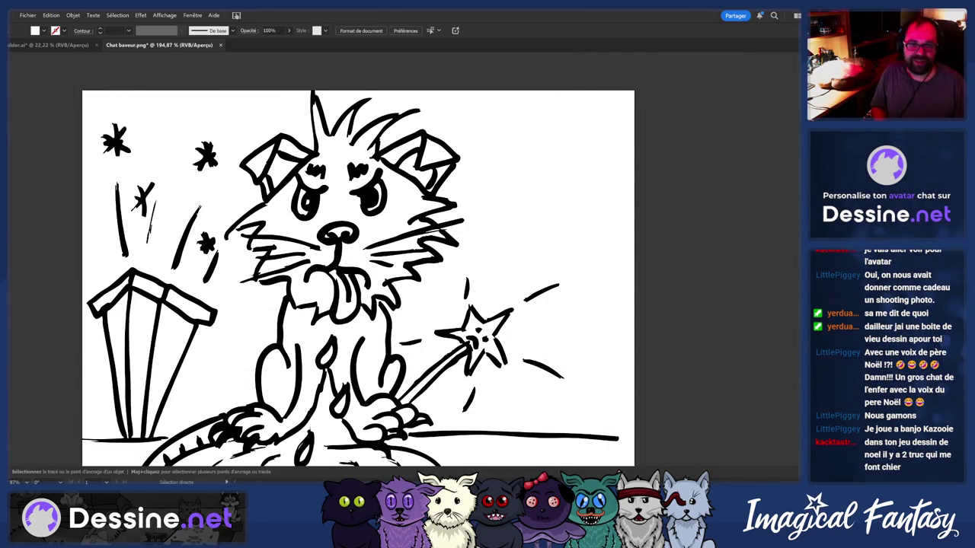
pyautogui.hotkey('alt', 'Tab')
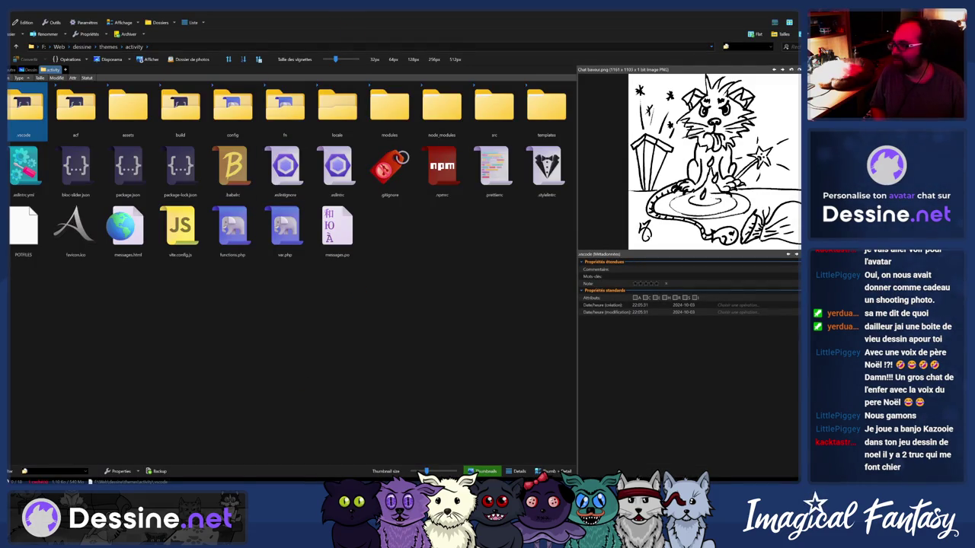
# Go to Workspace > Vidéos > Shorts > 2025 and preview 001 - Lutin.mov
pyautogui.hotkey('ctrl', 't')
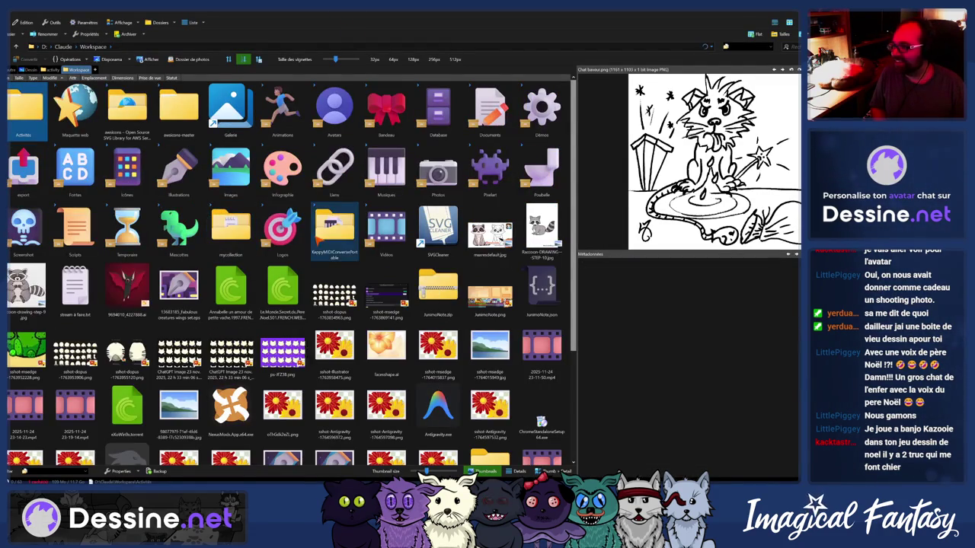
pyautogui.press('Left')
pyautogui.press('Left')
pyautogui.press('Up')
pyautogui.press('Up')
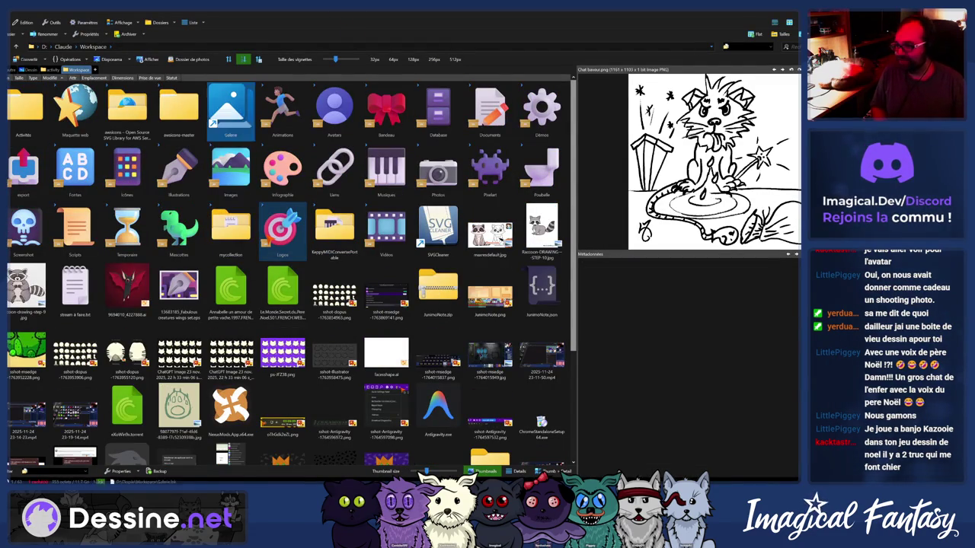
pyautogui.press('Left')
pyautogui.press('Left')
pyautogui.press('Left')
pyautogui.press('Left')
pyautogui.press('v')
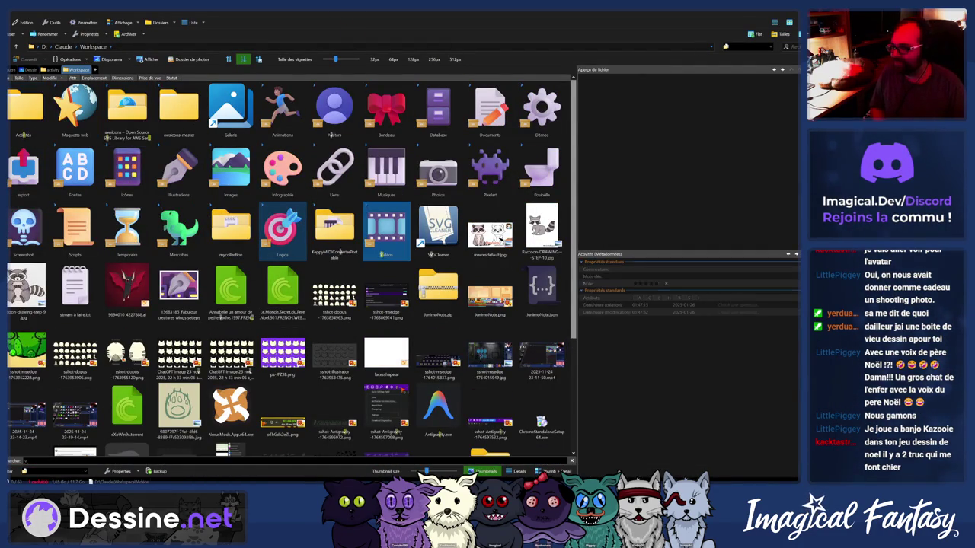
pyautogui.press('Return')
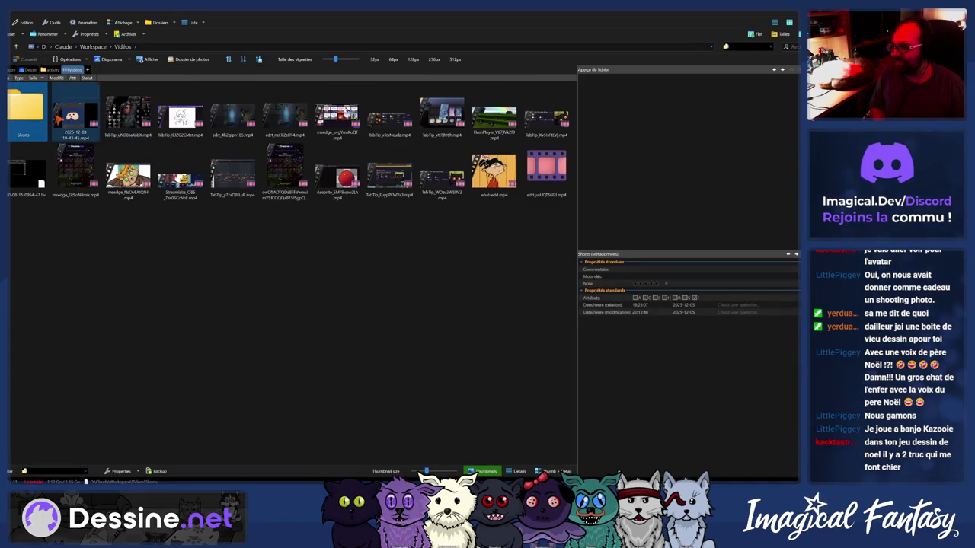
pyautogui.doubleClick(38, 113)
pyautogui.press('Return')
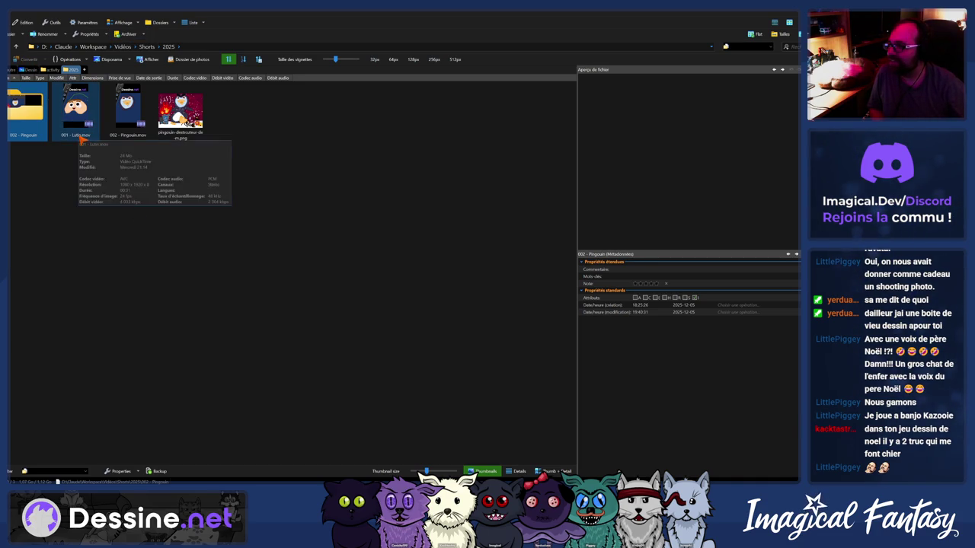
pyautogui.click(80, 138)
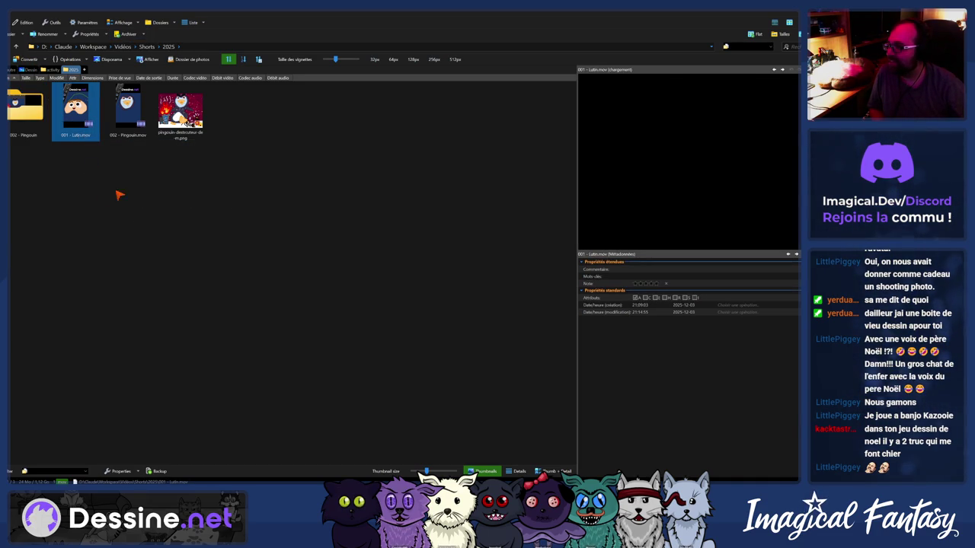
# Play 001 - Lutin.mov in the player, then open 002 - Pingouin.mov in MPC-BE
pyautogui.click(591, 246)
pyautogui.doubleClick(73, 128)
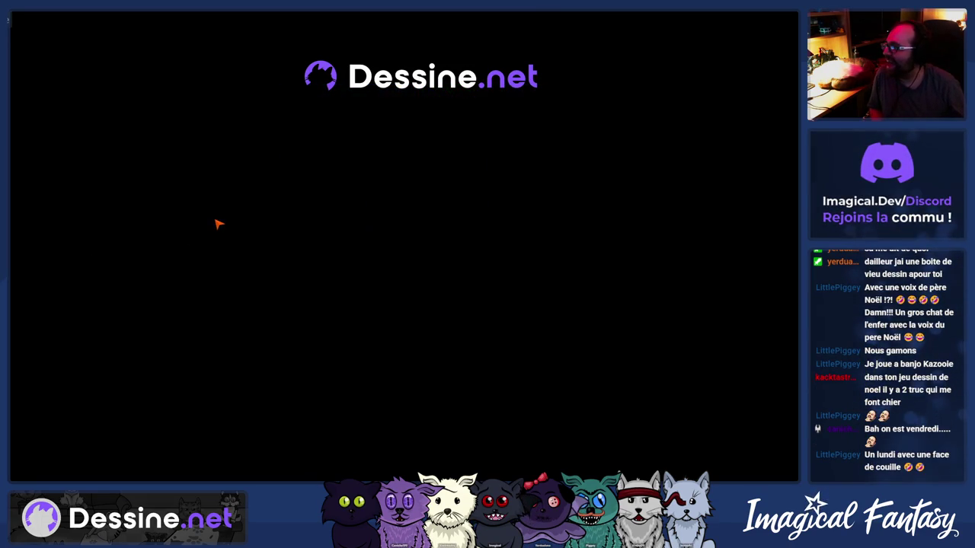
pyautogui.press('Escape')
pyautogui.press('Escape')
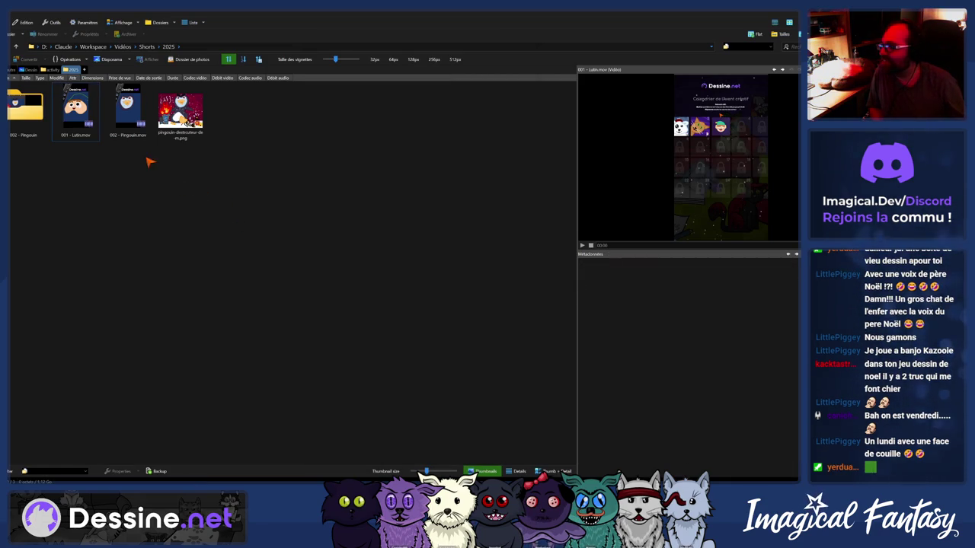
pyautogui.click(131, 137)
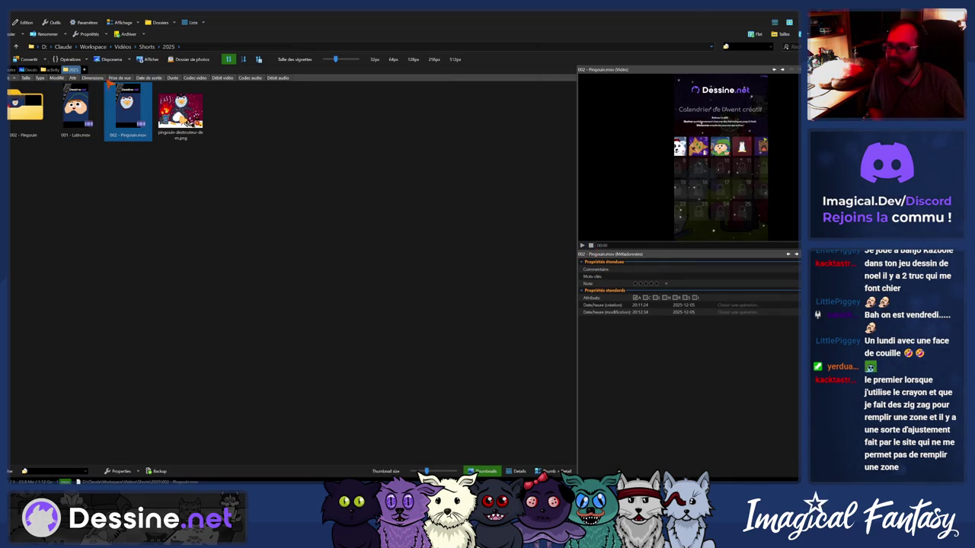
pyautogui.doubleClick(133, 113)
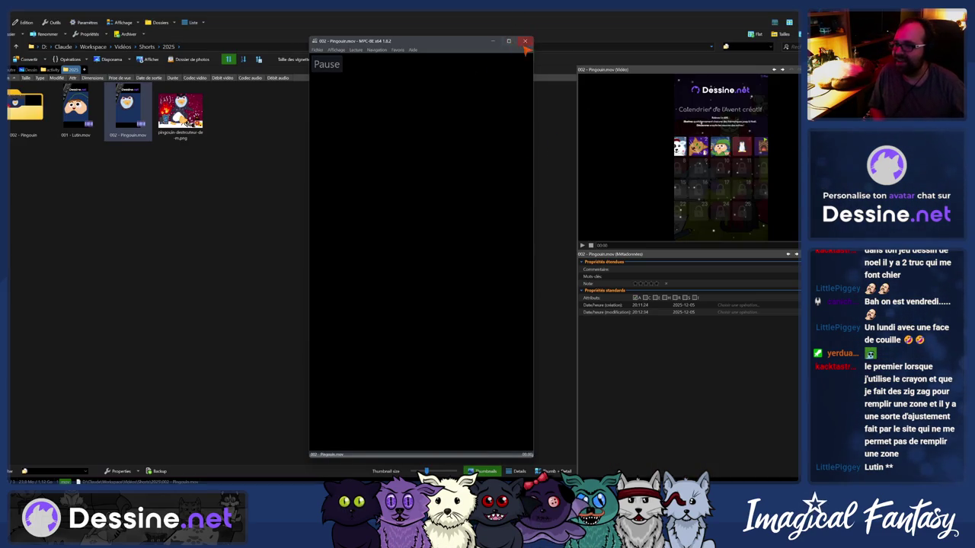
# Close the Pingouin video player and bring up the Dessine.net Advent calendar page
pyautogui.click(525, 42)
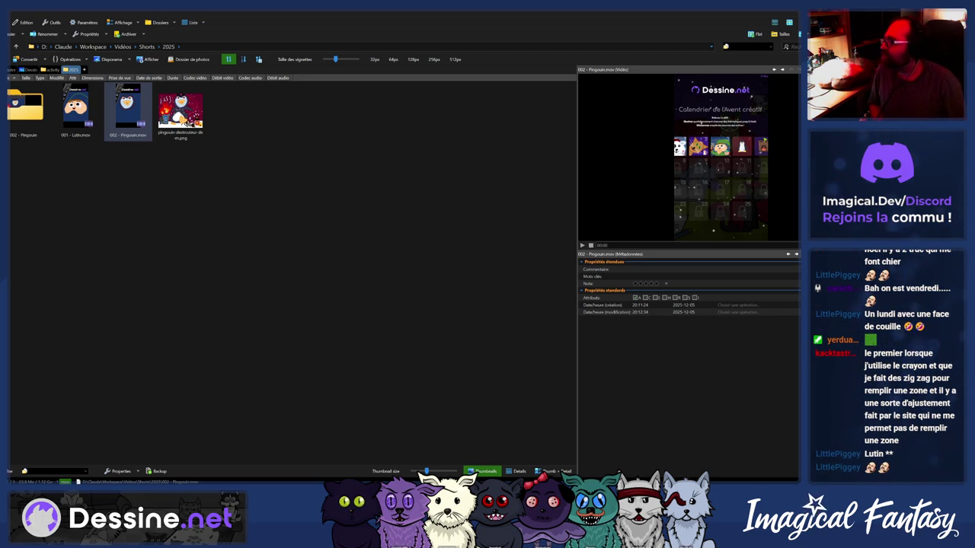
pyautogui.hotkey('alt', 'Tab')
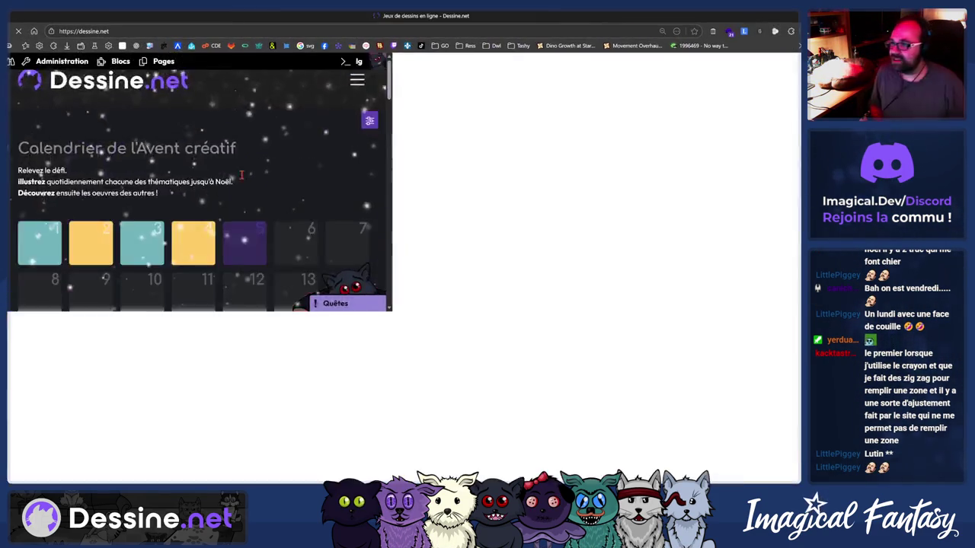
# Open Advent calendar day 5 and accept the 'Feu de cheminée' theme to reach the canvas
pyautogui.scroll(-10, 403, 267)
pyautogui.scroll(5, 404, 266)
pyautogui.scroll(10, 502, 219)
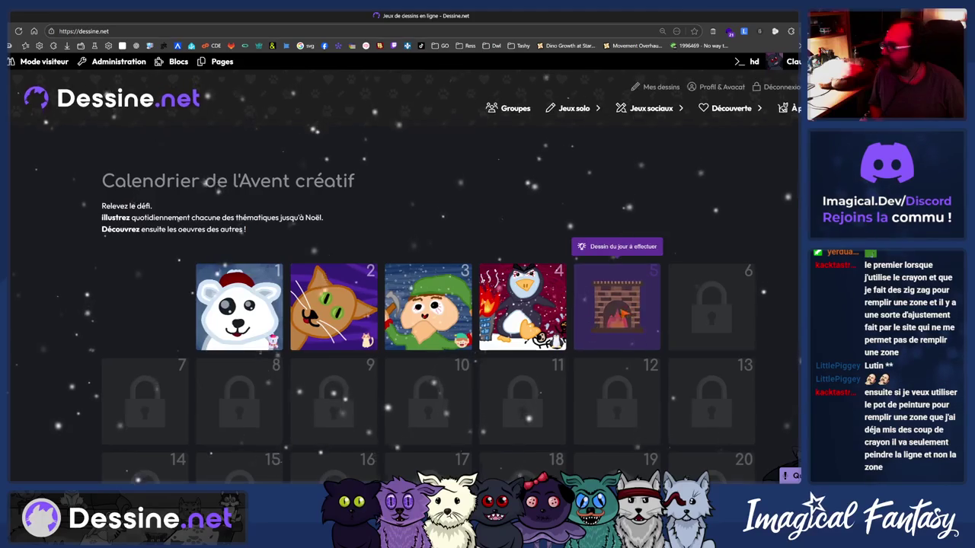
pyautogui.click(617, 308)
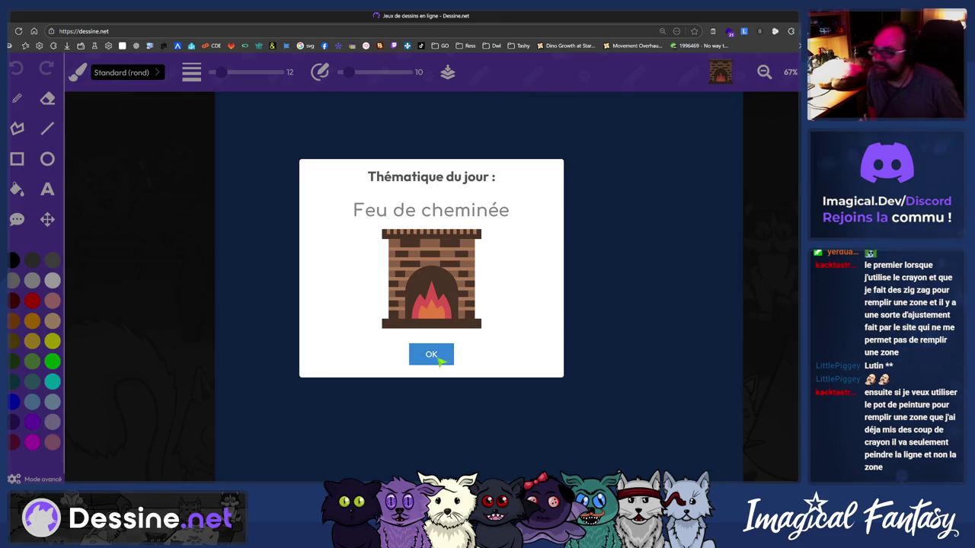
pyautogui.click(448, 354)
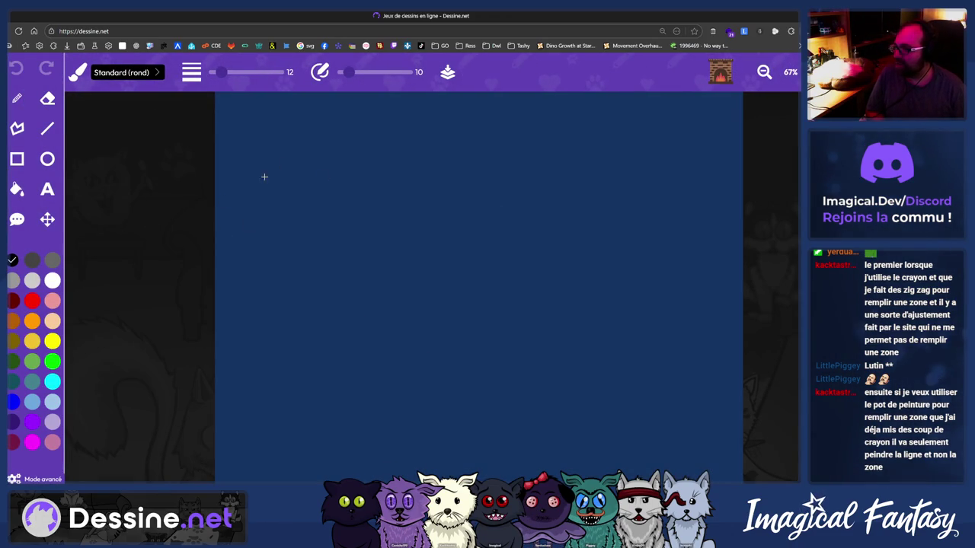
# Set the brush size to 34, drawing and undoing test strokes
pyautogui.moveTo(425, 204)
pyautogui.mouseDown()
pyautogui.moveTo(383, 233)
pyautogui.moveTo(460, 348)
pyautogui.mouseUp()
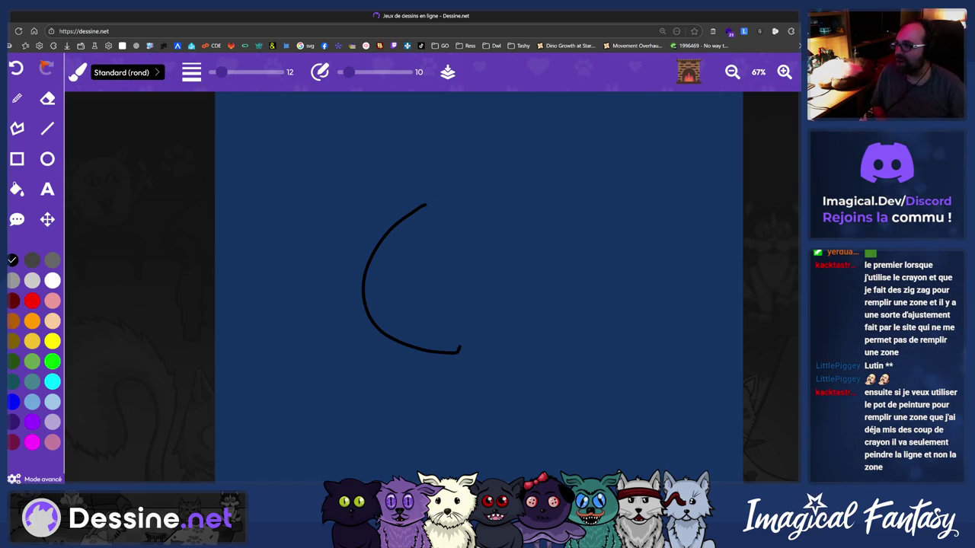
pyautogui.hotkey('ctrl', 'z')
pyautogui.moveTo(221, 72); pyautogui.dragTo(238, 72)
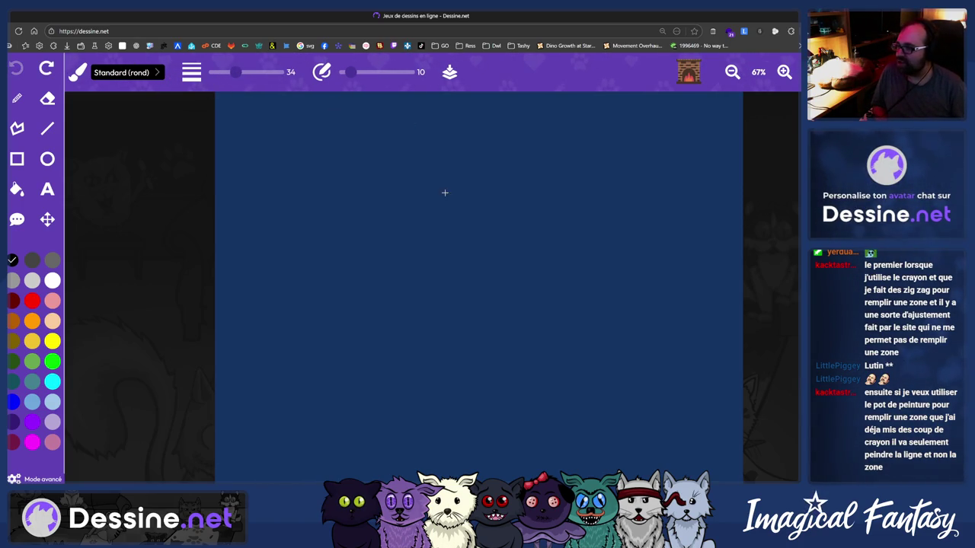
pyautogui.moveTo(474, 163); pyautogui.dragTo(343, 350)
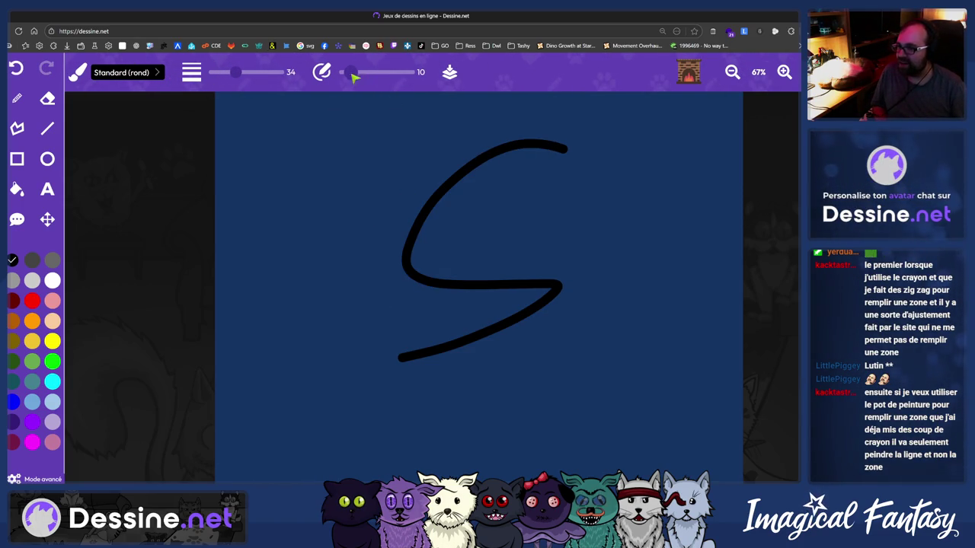
pyautogui.hotkey('ctrl', 'z')
# Raise stroke smoothing and test it with S-curves and a zigzag, undoing each
pyautogui.moveTo(350, 74); pyautogui.dragTo(397, 76)
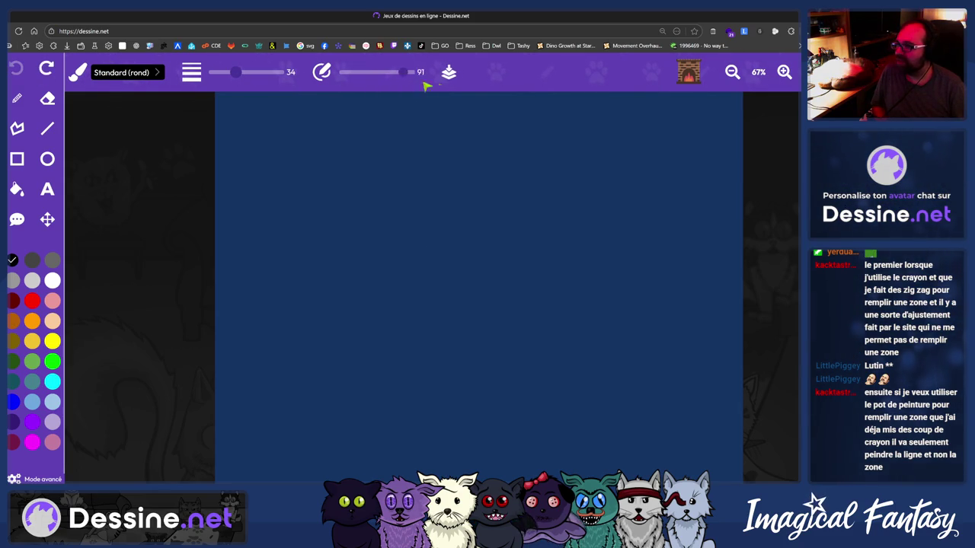
pyautogui.moveTo(587, 144)
pyautogui.mouseDown()
pyautogui.moveTo(350, 180)
pyautogui.moveTo(385, 415)
pyautogui.mouseUp()
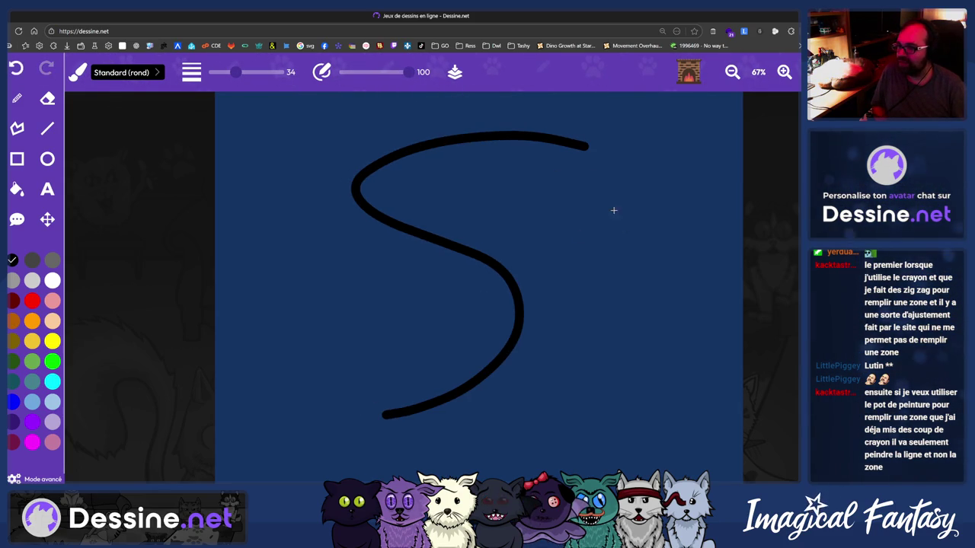
pyautogui.moveTo(612, 207); pyautogui.dragTo(588, 396)
pyautogui.hotkey('ctrl', 'z')
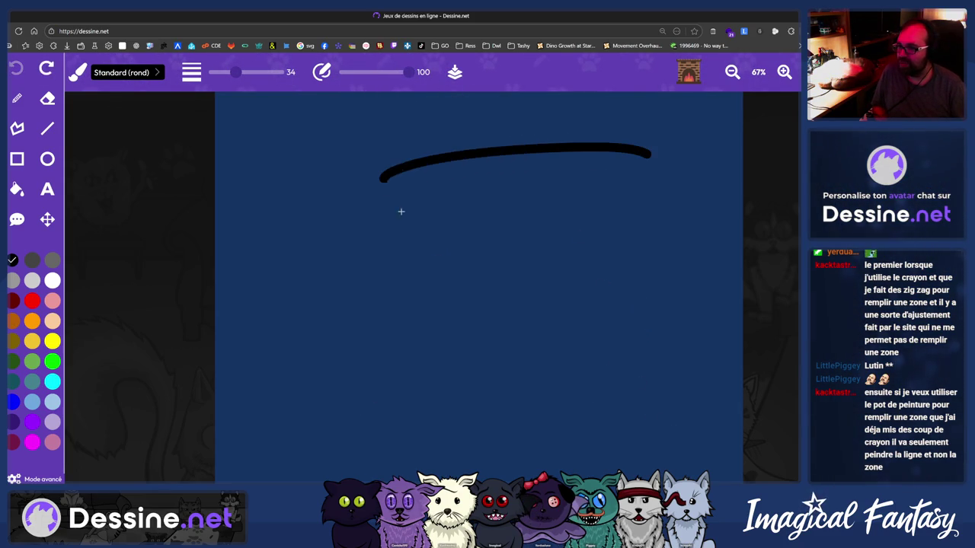
pyautogui.hotkey('ctrl', 'z')
pyautogui.moveTo(501, 165); pyautogui.dragTo(484, 267)
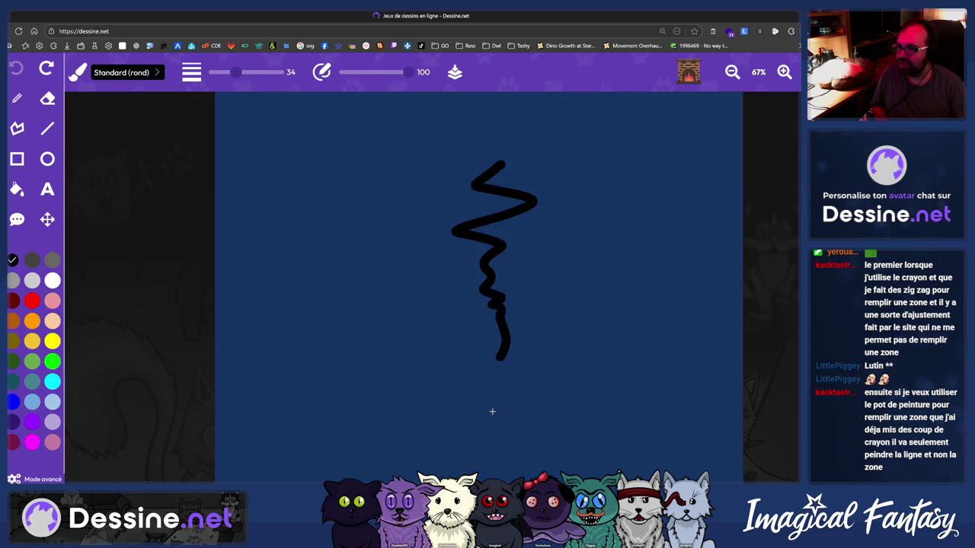
pyautogui.moveTo(492, 412); pyautogui.dragTo(504, 433)
pyautogui.hotkey('ctrl', 'z')
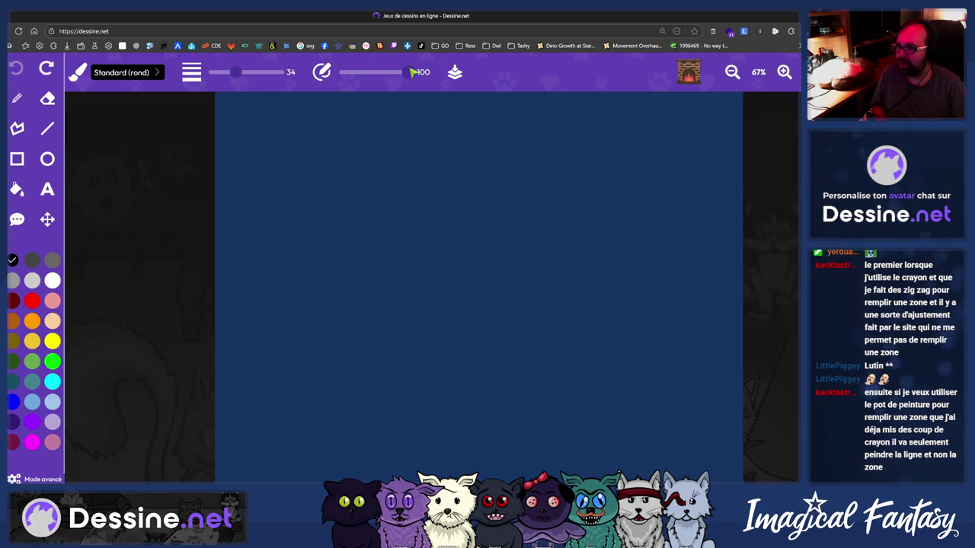
# Lower smoothing to 1, test zigzags, then draw a large closed black loop
pyautogui.moveTo(409, 71); pyautogui.dragTo(345, 71)
pyautogui.moveTo(485, 109)
pyautogui.mouseDown()
pyautogui.moveTo(481, 267)
pyautogui.moveTo(514, 304)
pyautogui.mouseUp()
pyautogui.hotkey('ctrl', 'z')
pyautogui.moveTo(517, 120)
pyautogui.mouseDown()
pyautogui.moveTo(448, 124)
pyautogui.moveTo(518, 181)
pyautogui.moveTo(450, 256)
pyautogui.moveTo(569, 384)
pyautogui.mouseUp()
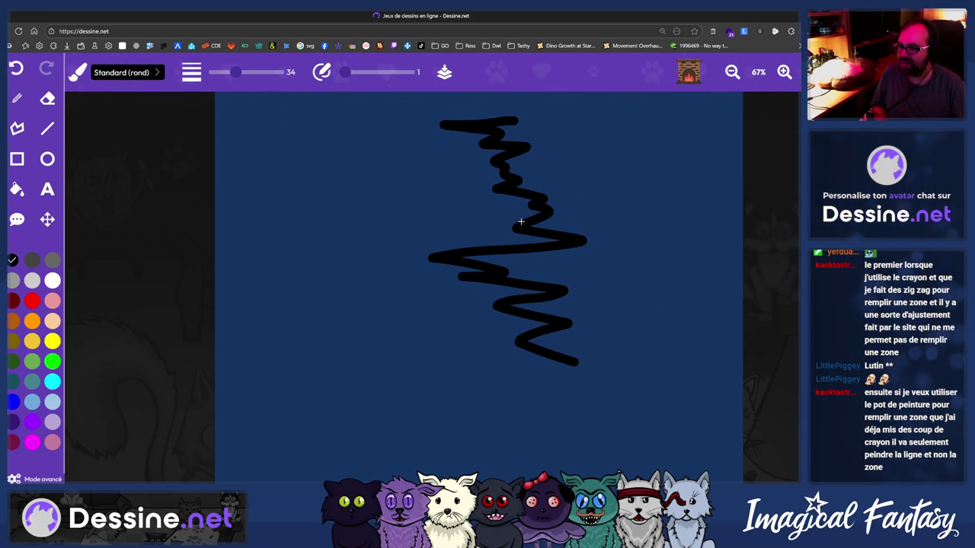
pyautogui.hotkey('ctrl', 'z')
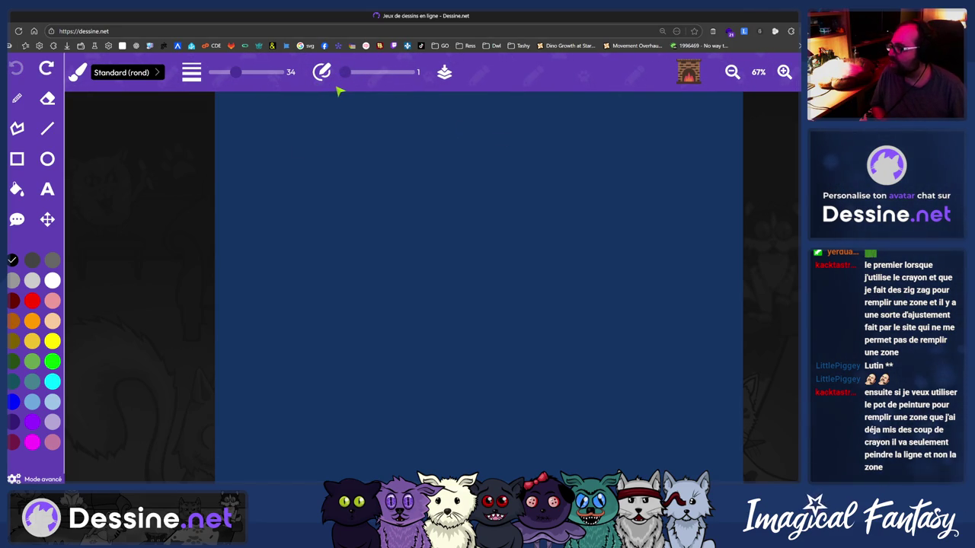
pyautogui.moveTo(425, 166)
pyautogui.mouseDown()
pyautogui.moveTo(368, 296)
pyautogui.moveTo(609, 384)
pyautogui.mouseUp()
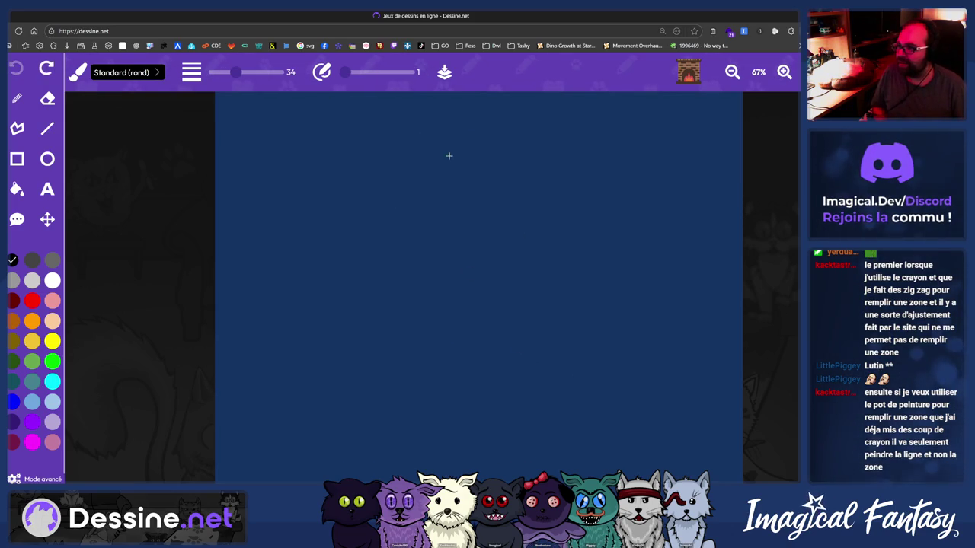
pyautogui.moveTo(495, 164); pyautogui.dragTo(489, 174)
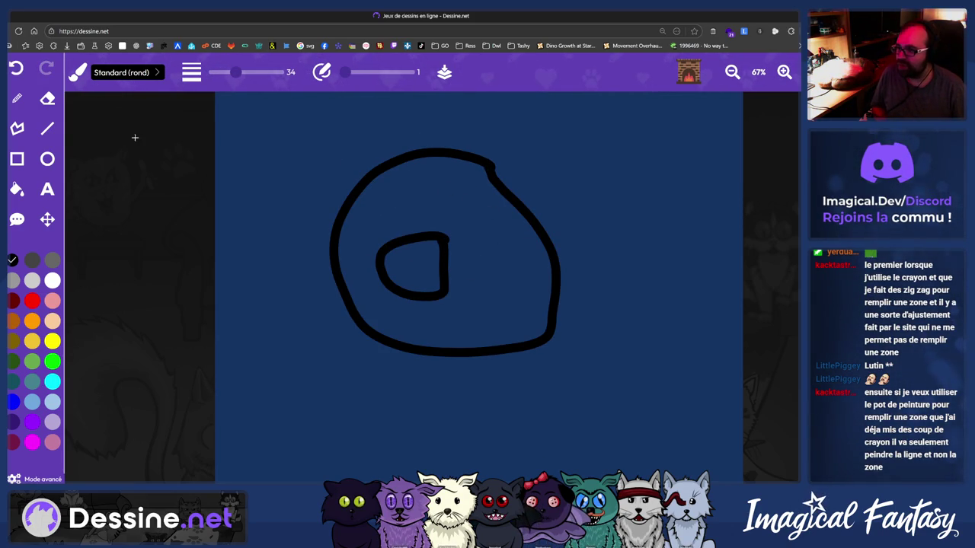
# Undo the inner loop and fill the large black outline with pink
pyautogui.click(16, 68)
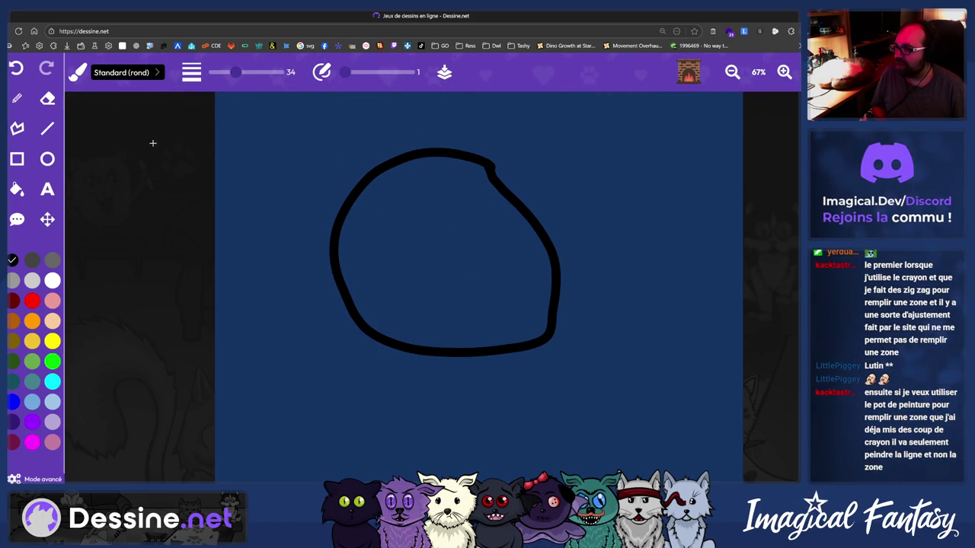
pyautogui.click(17, 189)
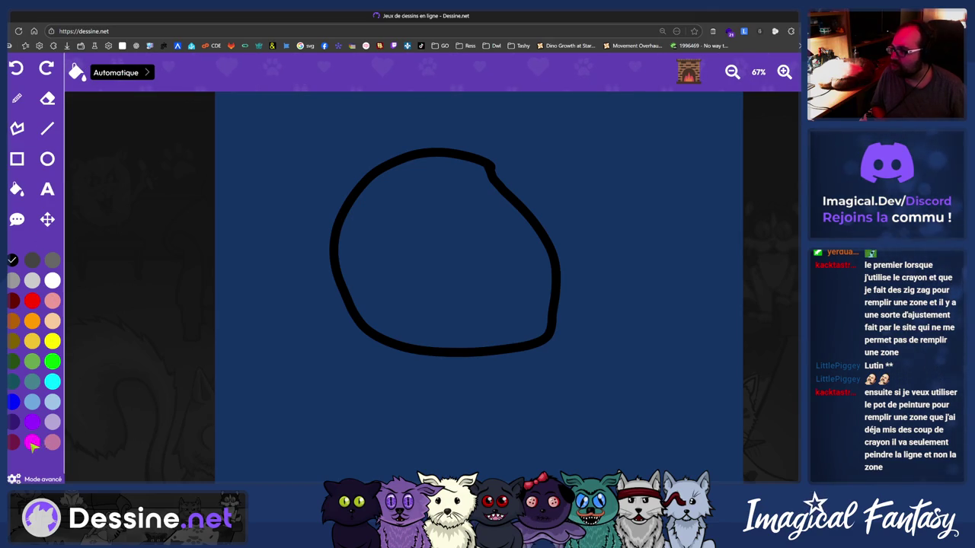
pyautogui.click(418, 298)
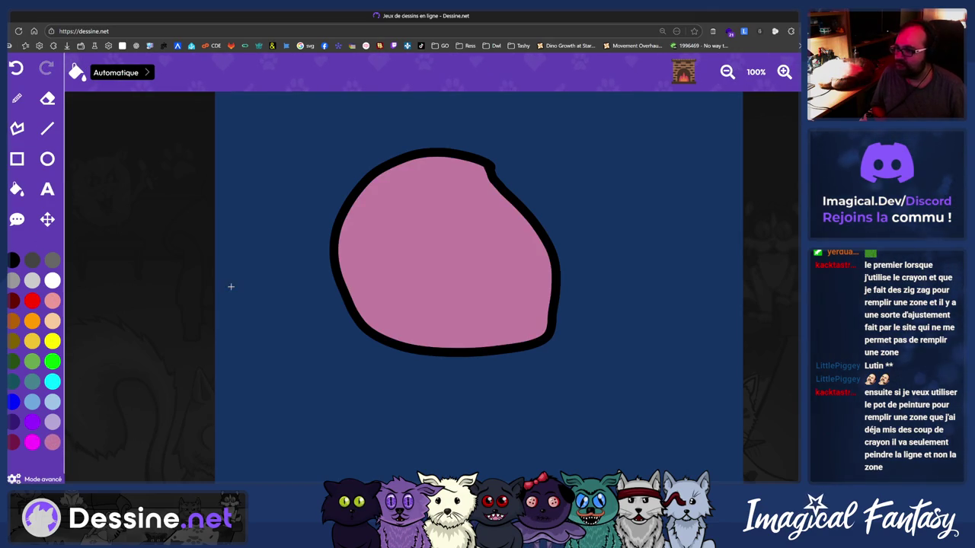
pyautogui.click(17, 98)
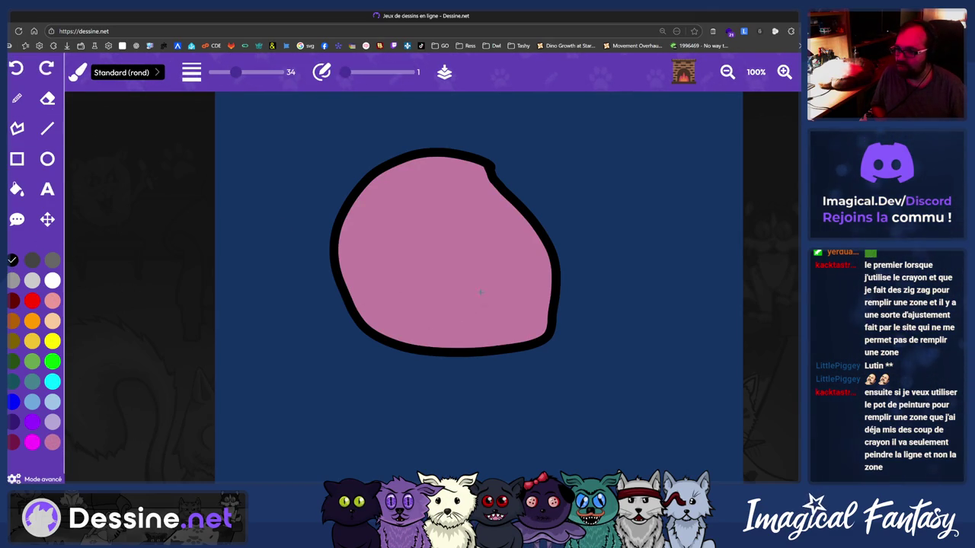
# Draw a small closed ring inside the pink blob, then try and undo a magenta fill
pyautogui.moveTo(472, 277); pyautogui.dragTo(434, 272)
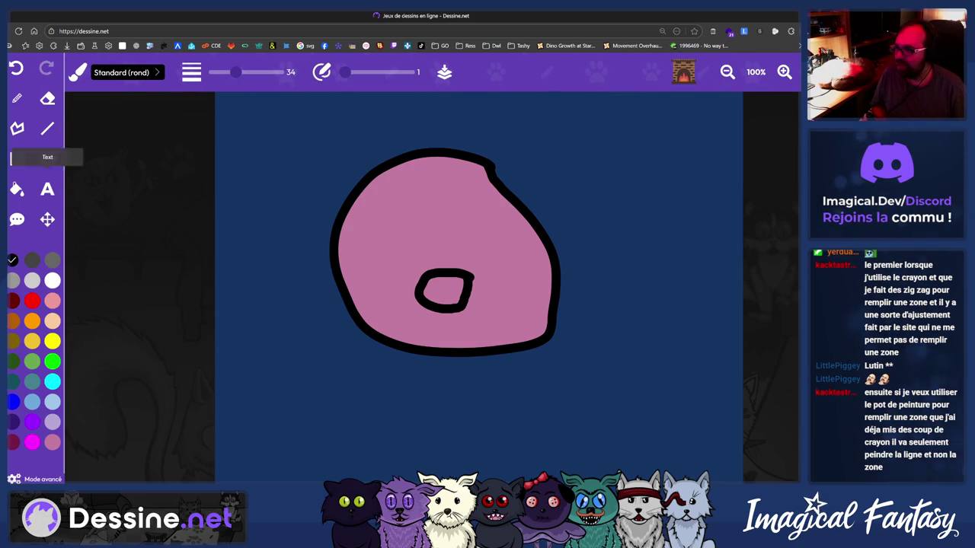
pyautogui.click(17, 189)
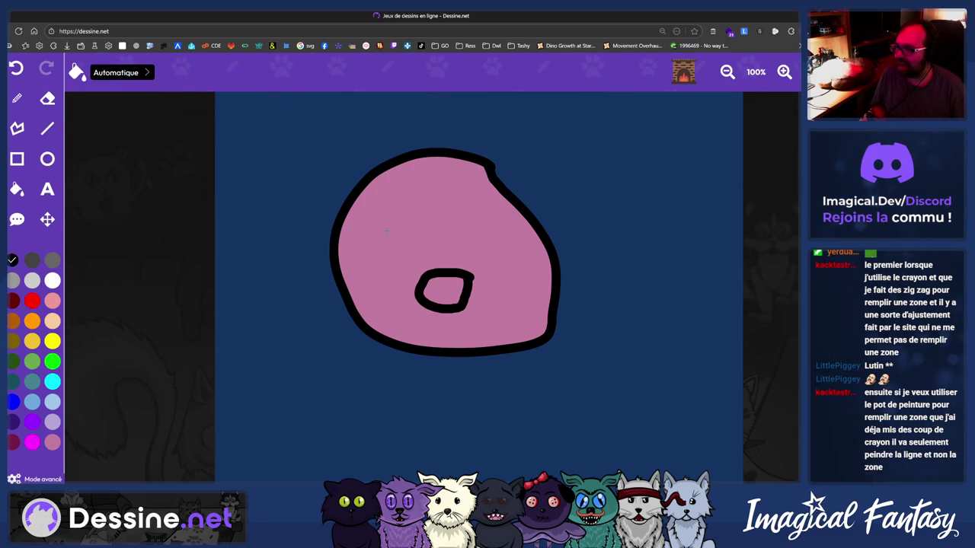
pyautogui.click(32, 443)
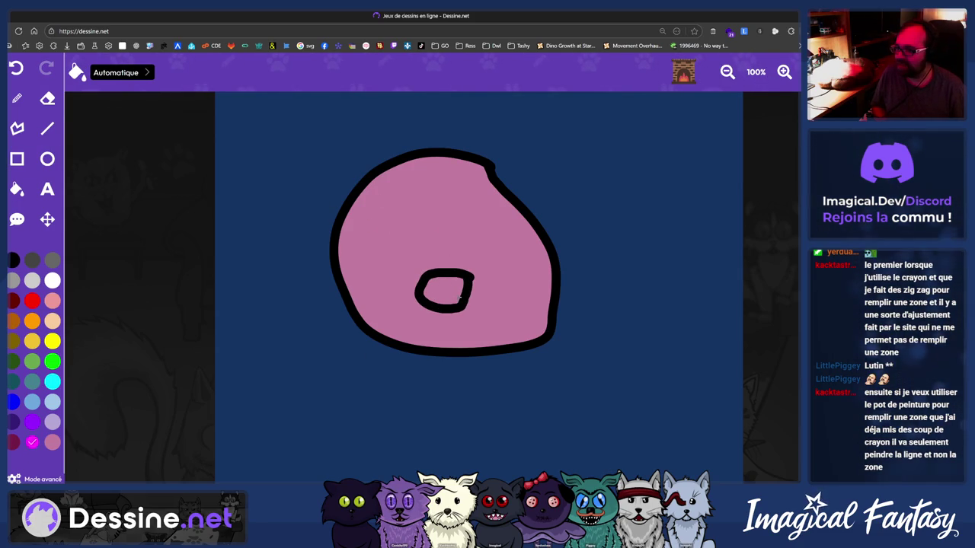
pyautogui.click(496, 246)
pyautogui.hotkey('ctrl', 'z')
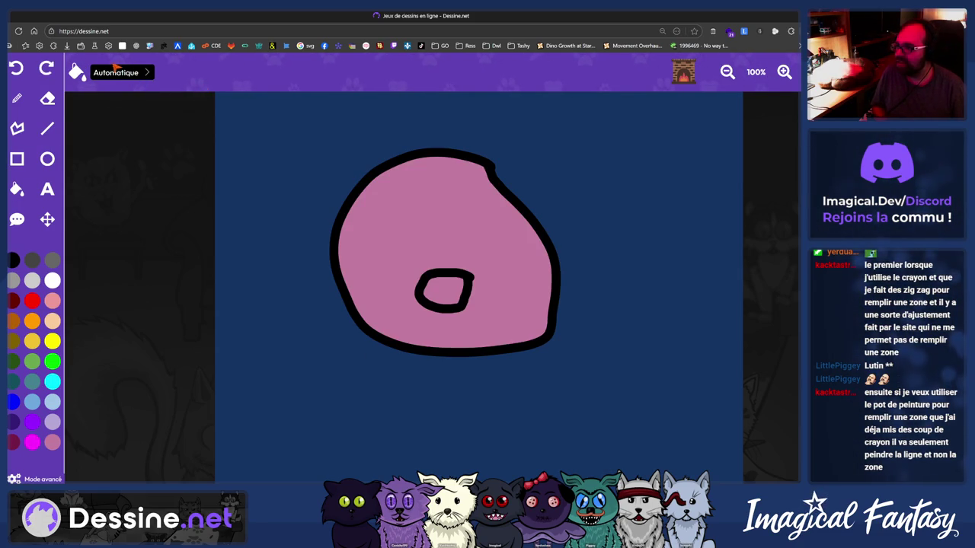
pyautogui.click(131, 73)
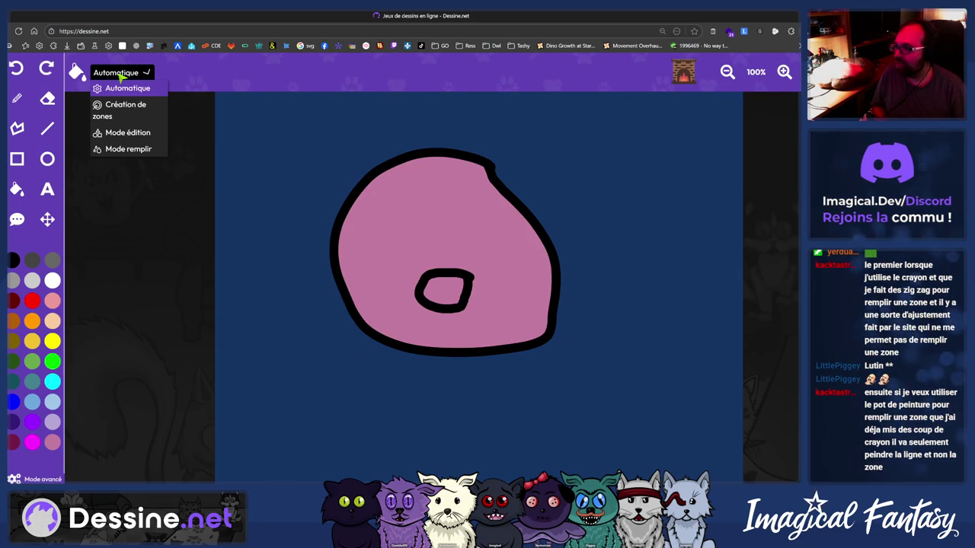
# Set the bucket to Création de zones and fill the small inner ring with magenta
pyautogui.click(123, 117)
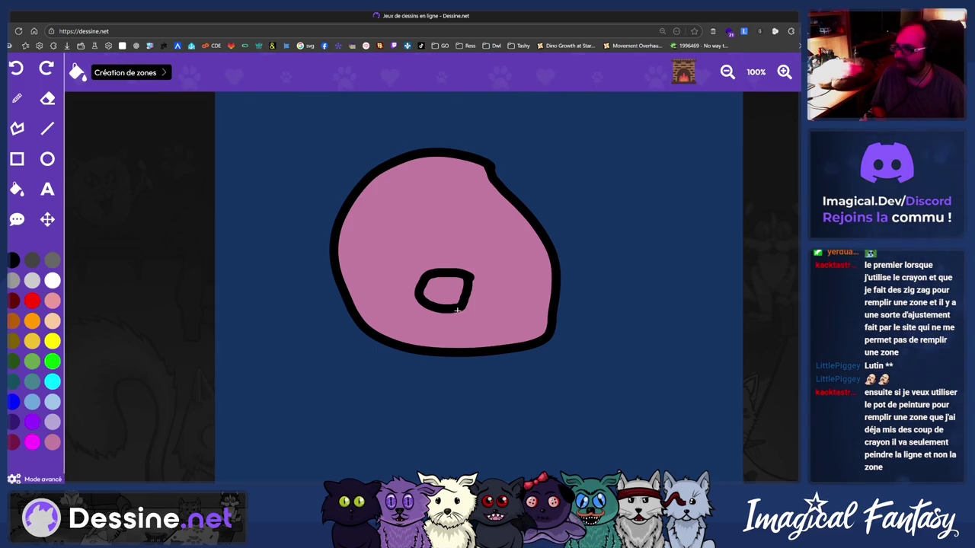
pyautogui.click(442, 291)
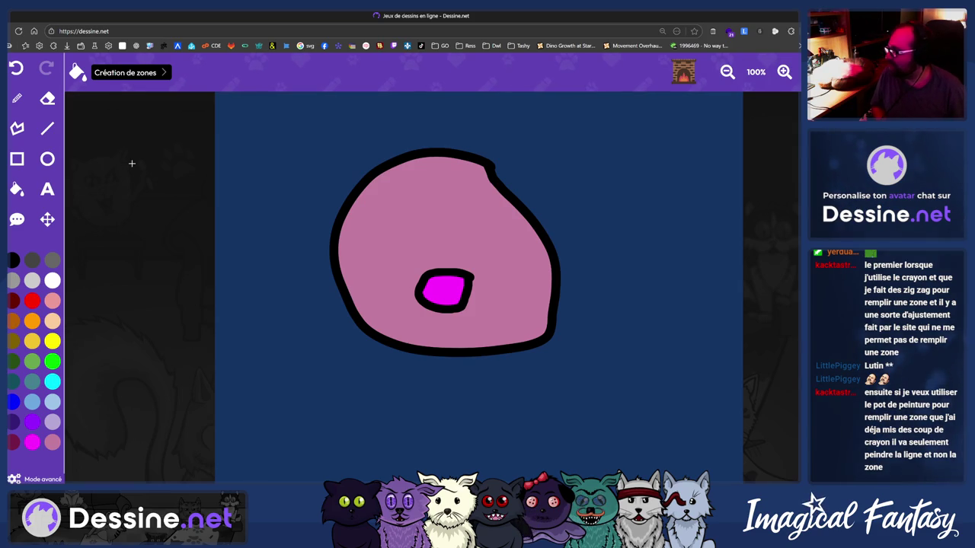
pyautogui.click(147, 70)
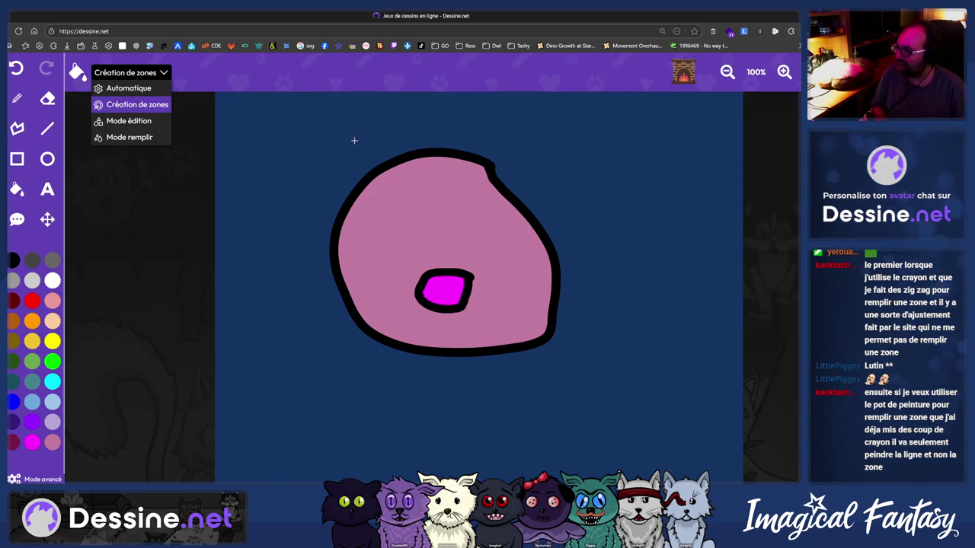
pyautogui.click(188, 73)
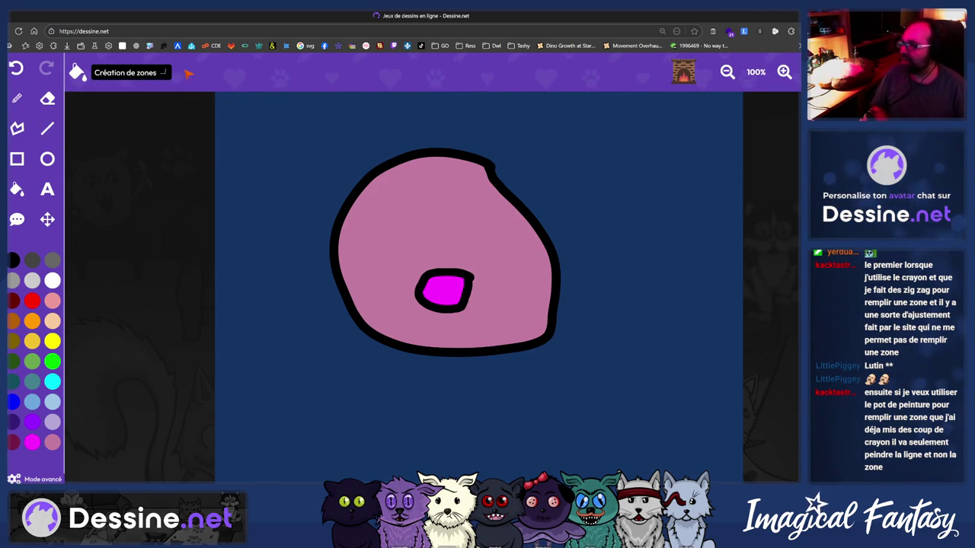
# Draw and undo ear and stray strokes, then outline the left eye
pyautogui.click(17, 98)
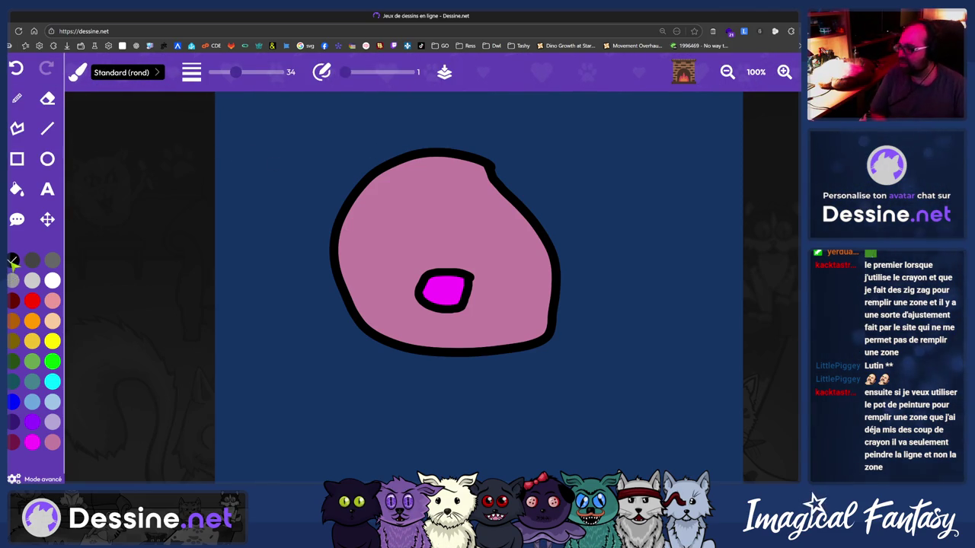
pyautogui.moveTo(492, 162)
pyautogui.mouseDown()
pyautogui.moveTo(592, 233)
pyautogui.moveTo(560, 260)
pyautogui.mouseUp()
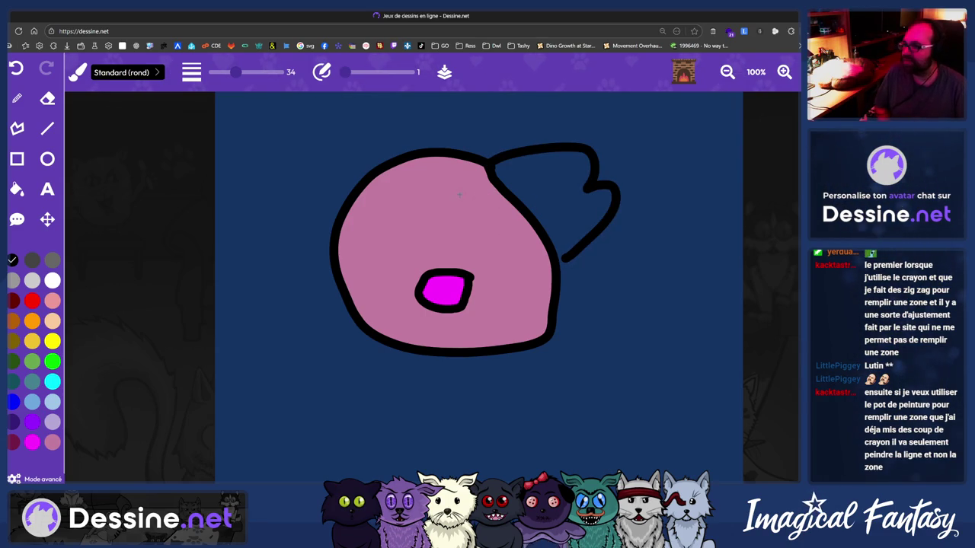
pyautogui.hotkey('ctrl', 'z')
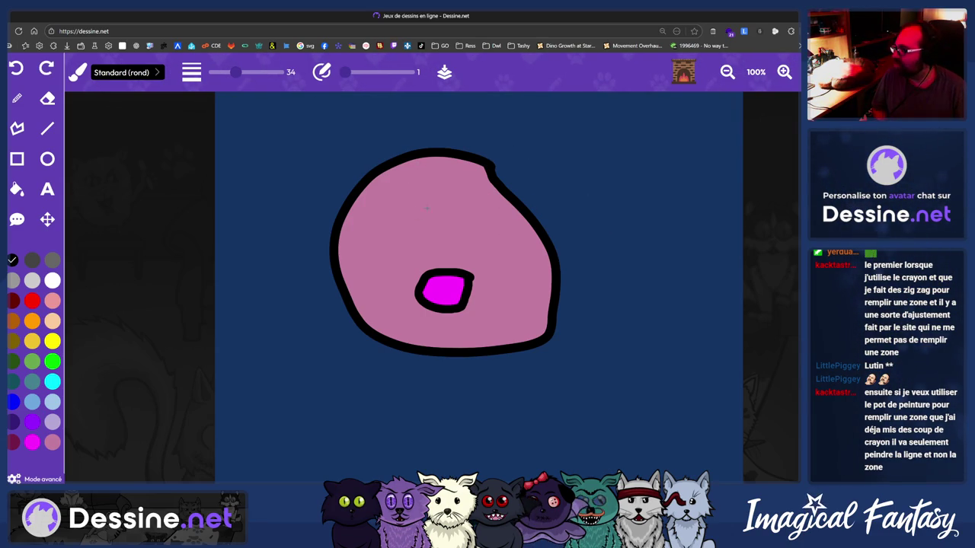
pyautogui.moveTo(472, 212)
pyautogui.mouseDown()
pyautogui.moveTo(427, 263)
pyautogui.moveTo(468, 217)
pyautogui.mouseUp()
pyautogui.hotkey('ctrl', 'z')
pyautogui.moveTo(427, 185)
pyautogui.mouseDown()
pyautogui.moveTo(421, 219)
pyautogui.moveTo(425, 189)
pyautogui.moveTo(445, 222)
pyautogui.moveTo(487, 204)
pyautogui.mouseUp()
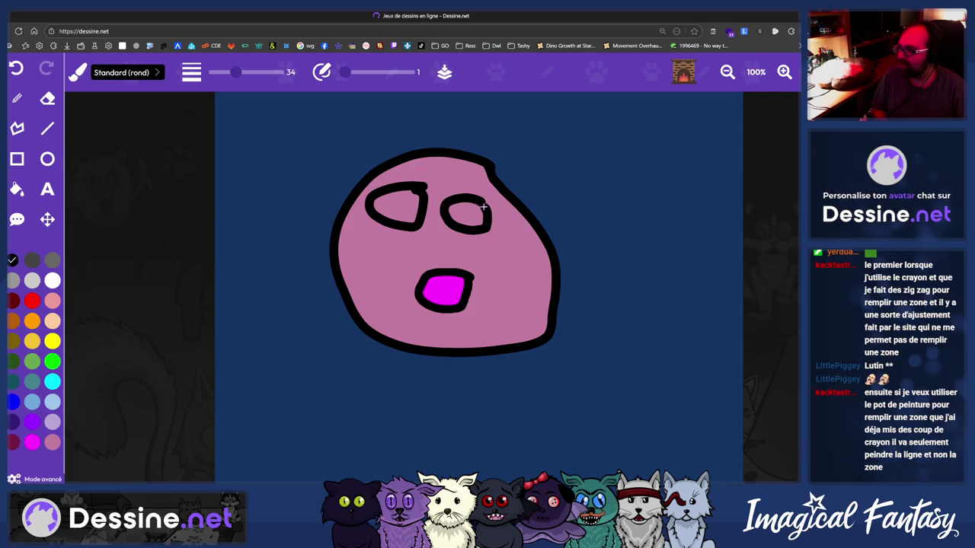
pyautogui.click(17, 189)
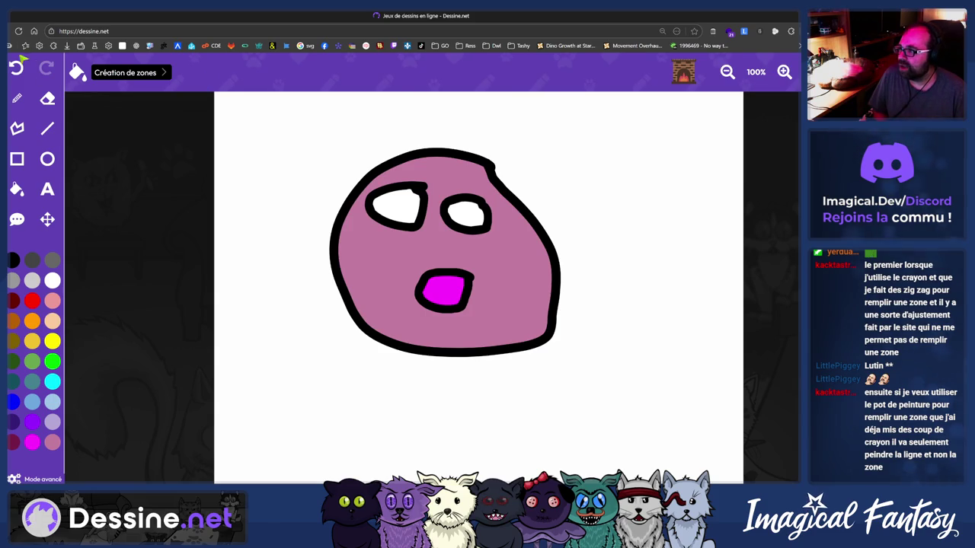
# Undo the eye fills, outlines and blob until the canvas is empty
pyautogui.click(19, 66)
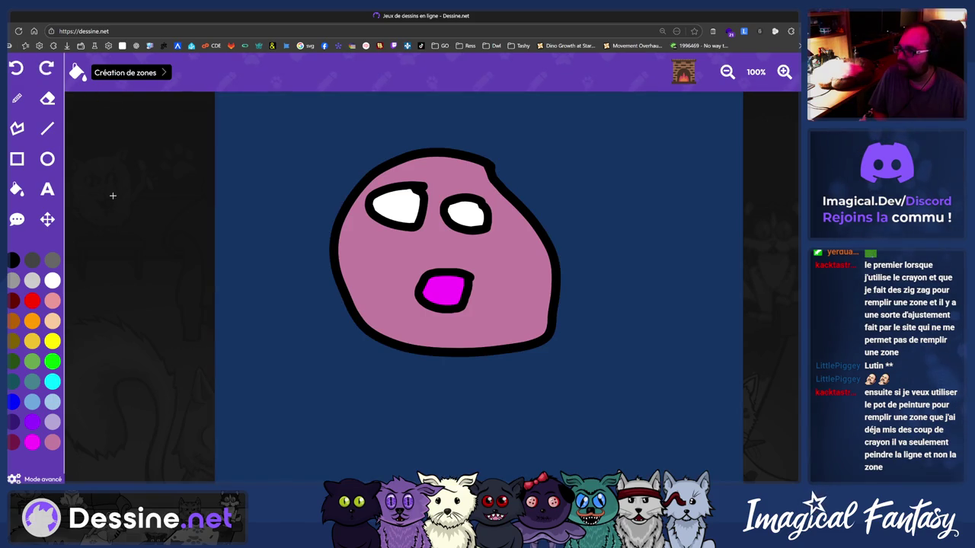
pyautogui.click(120, 77)
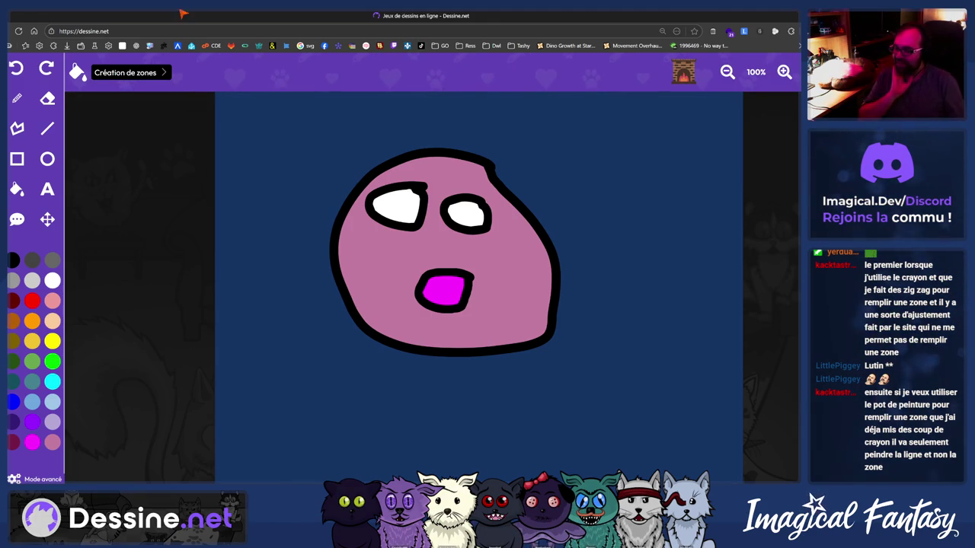
pyautogui.click(16, 98)
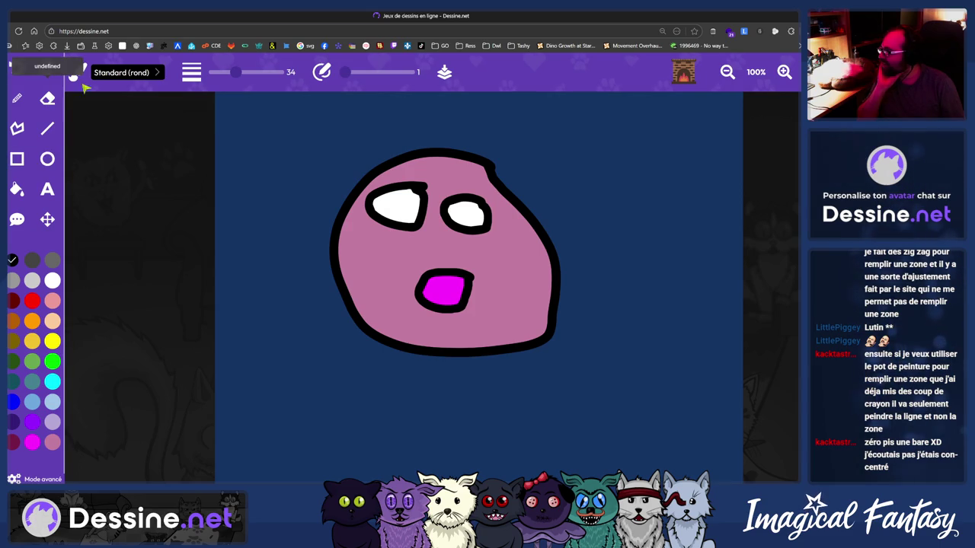
pyautogui.click(19, 70)
pyautogui.click(18, 70)
pyautogui.click(18, 70)
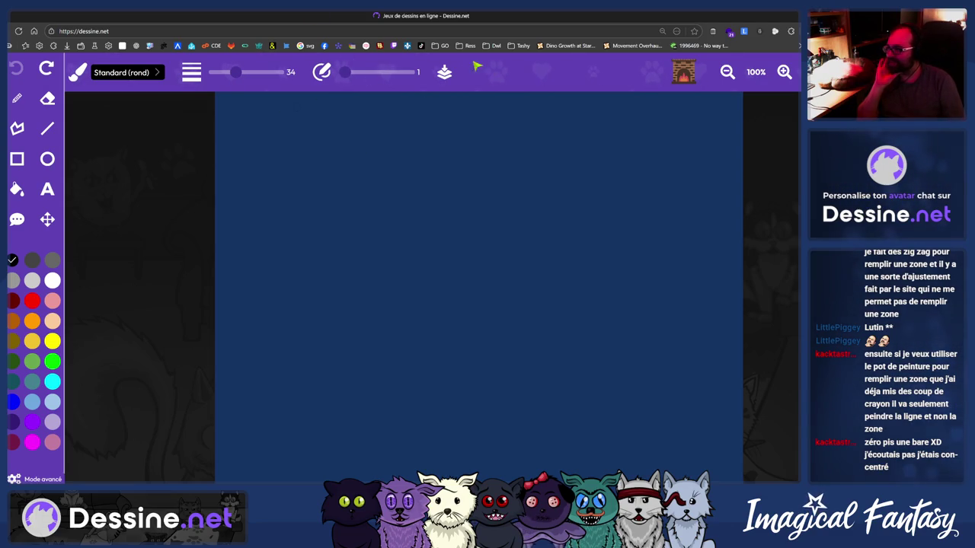
# Raise smoothing to 100, draw a zig-zag test stroke and undo it
pyautogui.moveTo(346, 72); pyautogui.dragTo(318, 79)
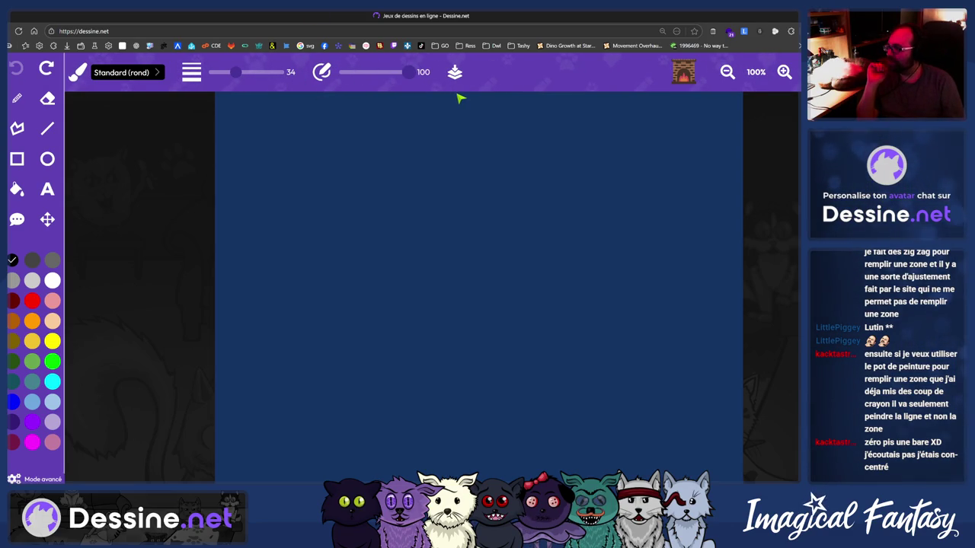
pyautogui.moveTo(539, 119); pyautogui.dragTo(406, 215)
pyautogui.moveTo(566, 228); pyautogui.dragTo(563, 395)
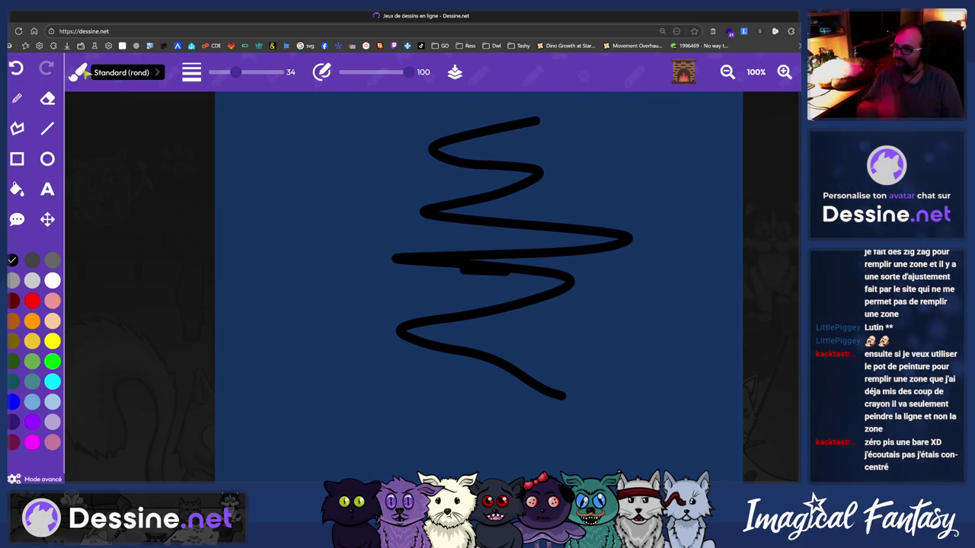
pyautogui.hotkey('ctrl', 'z')
pyautogui.hotkey('ctrl', 'z')
# Set smoothing back to 1, test zig-zags, and draw a large closed head outline
pyautogui.moveTo(378, 74); pyautogui.dragTo(344, 72)
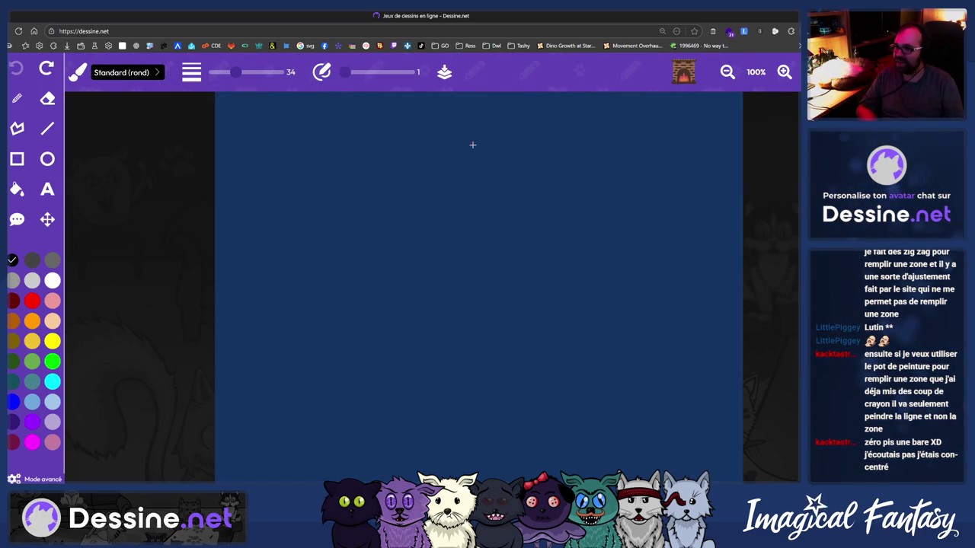
pyautogui.moveTo(564, 134); pyautogui.dragTo(540, 399)
pyautogui.moveTo(312, 231)
pyautogui.mouseDown()
pyautogui.moveTo(418, 396)
pyautogui.moveTo(438, 401)
pyautogui.mouseUp()
pyautogui.hotkey('ctrl', 'z')
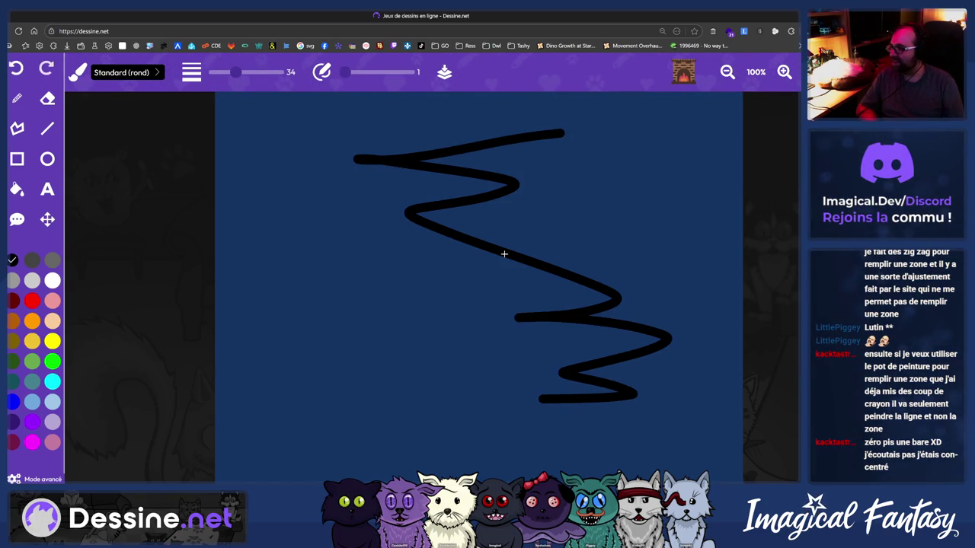
pyautogui.hotkey('ctrl', 'z')
pyautogui.moveTo(572, 157)
pyautogui.mouseDown()
pyautogui.moveTo(507, 426)
pyautogui.moveTo(601, 227)
pyautogui.moveTo(576, 160)
pyautogui.mouseUp()
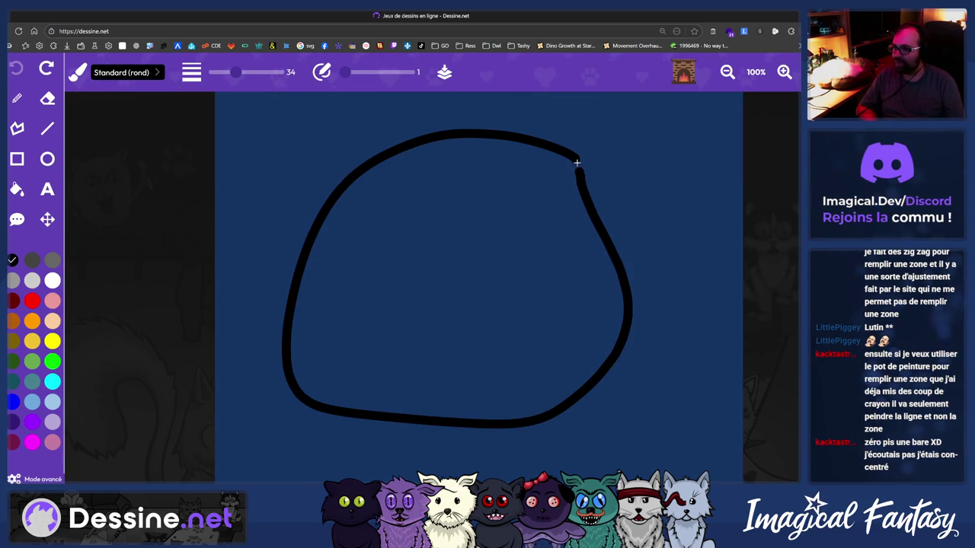
# Fill the face loop pink with the paint bucket in zone mode
pyautogui.click(17, 189)
pyautogui.click(51, 442)
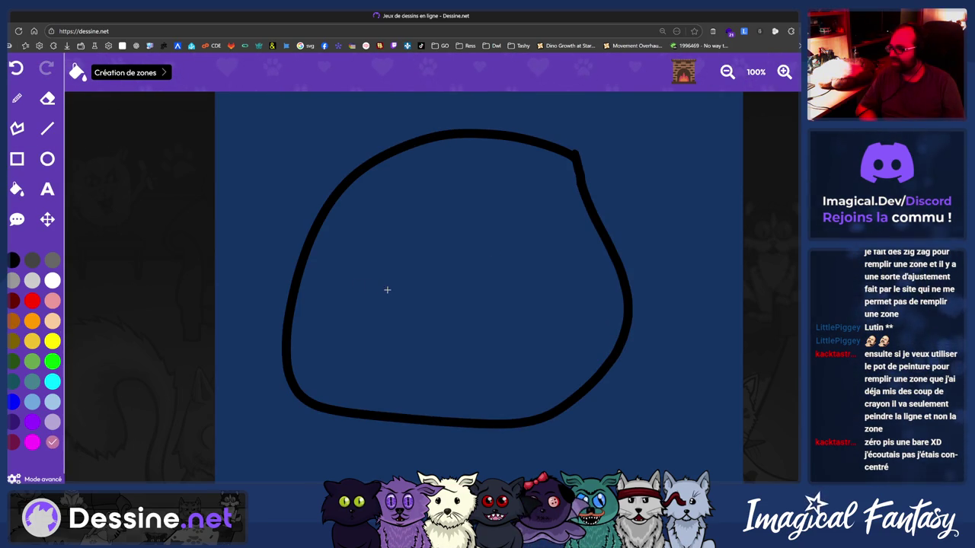
pyautogui.click(420, 268)
pyautogui.click(17, 97)
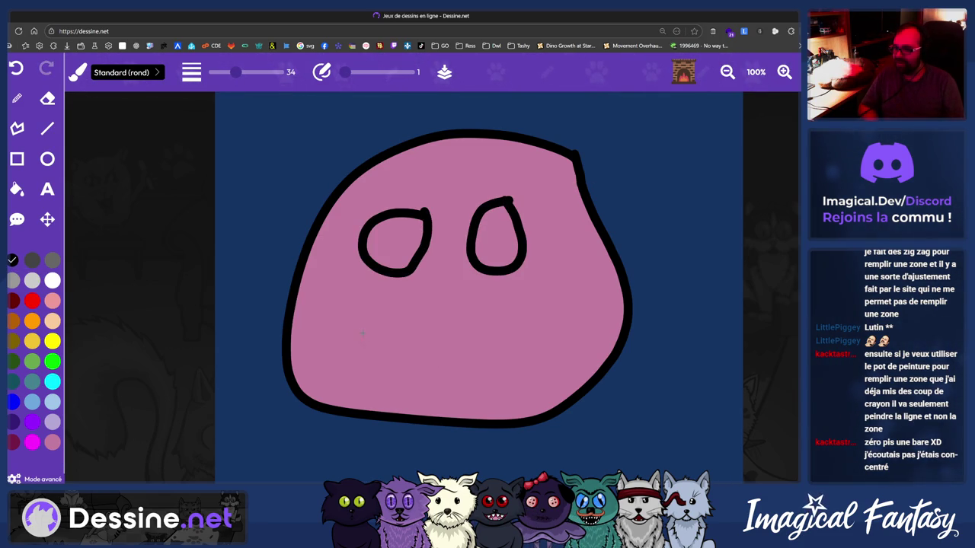
# Draw a mouth inside the pink face, fill it magenta, then undo that fill
pyautogui.moveTo(363, 333); pyautogui.dragTo(349, 332)
pyautogui.click(16, 191)
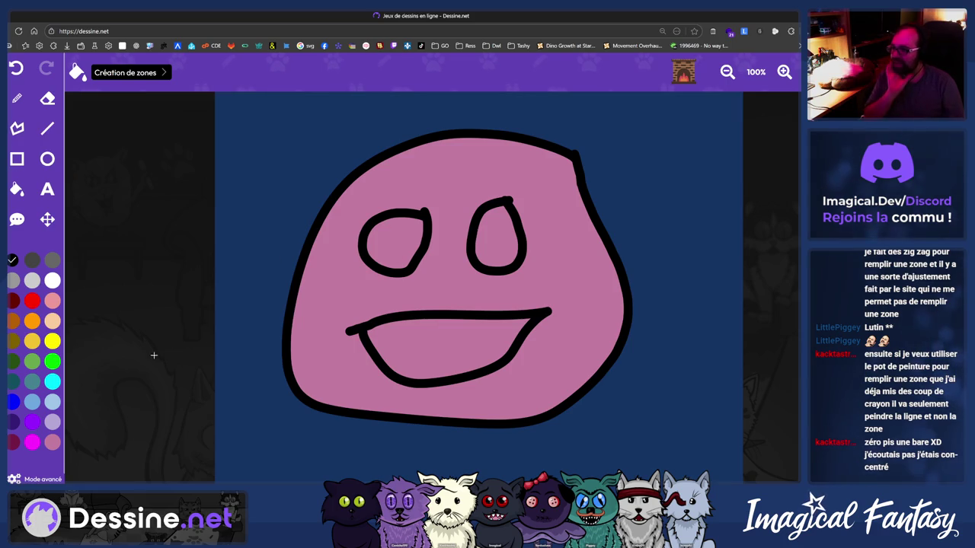
pyautogui.click(32, 441)
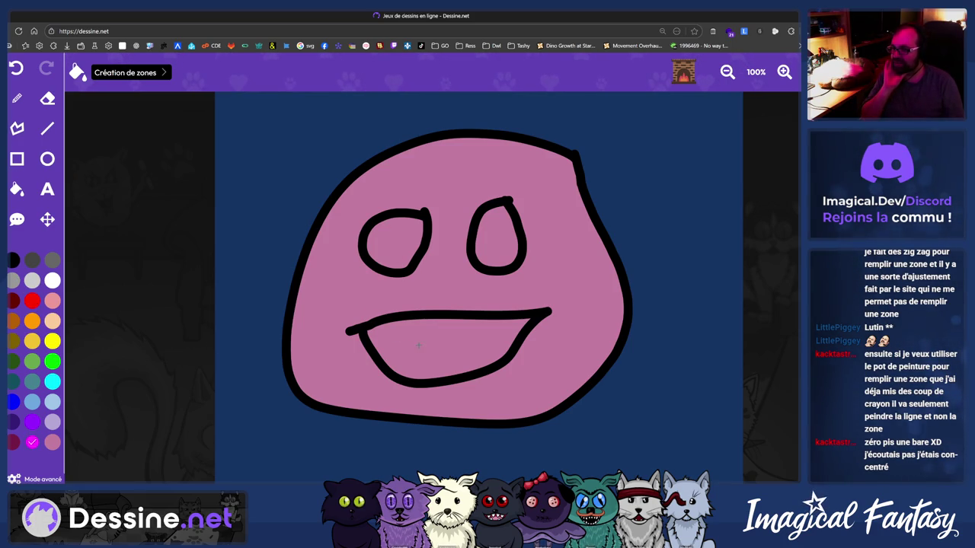
pyautogui.click(381, 331)
pyautogui.hotkey('ctrl', 'z')
# Try automatic mode on the face, undo the magenta, and choose 'Création de zones'
pyautogui.click(122, 72)
pyautogui.click(432, 346)
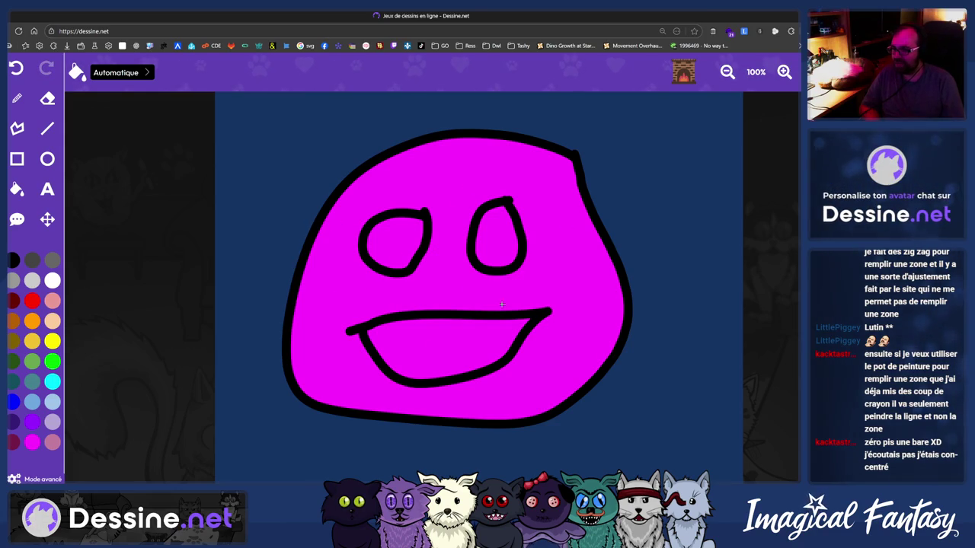
pyautogui.click(16, 67)
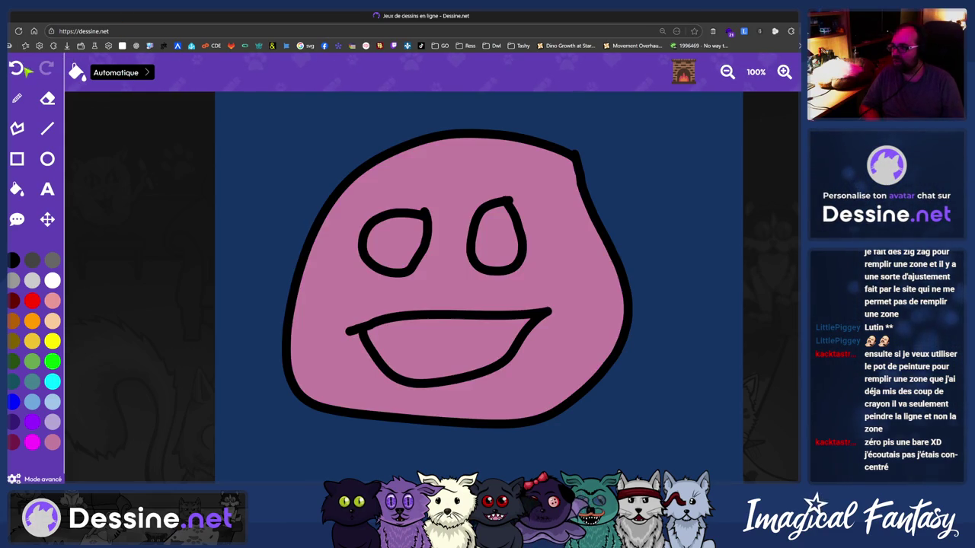
pyautogui.click(114, 72)
pyautogui.click(122, 114)
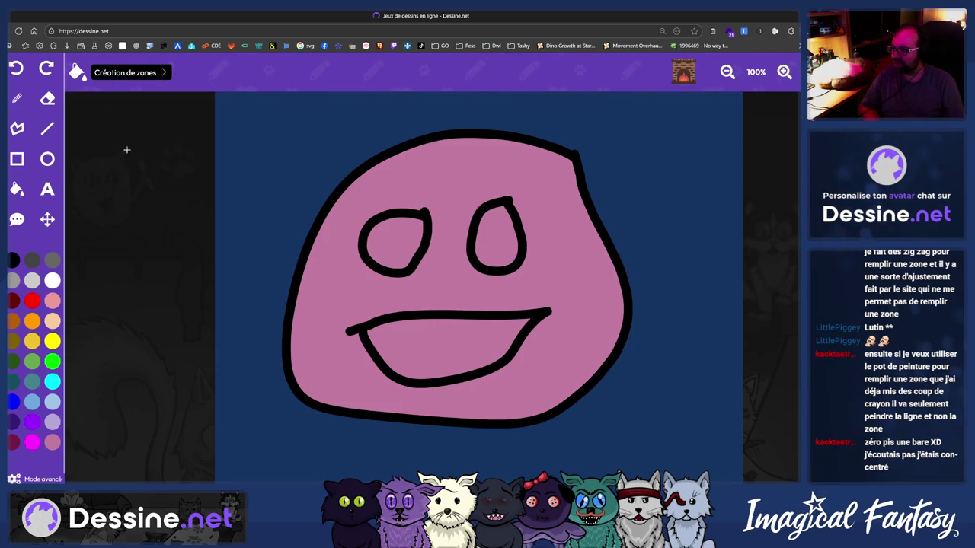
# In 'Création de zones' mode, fill the mouth magenta and both eyes white
pyautogui.click(133, 77)
pyautogui.click(122, 102)
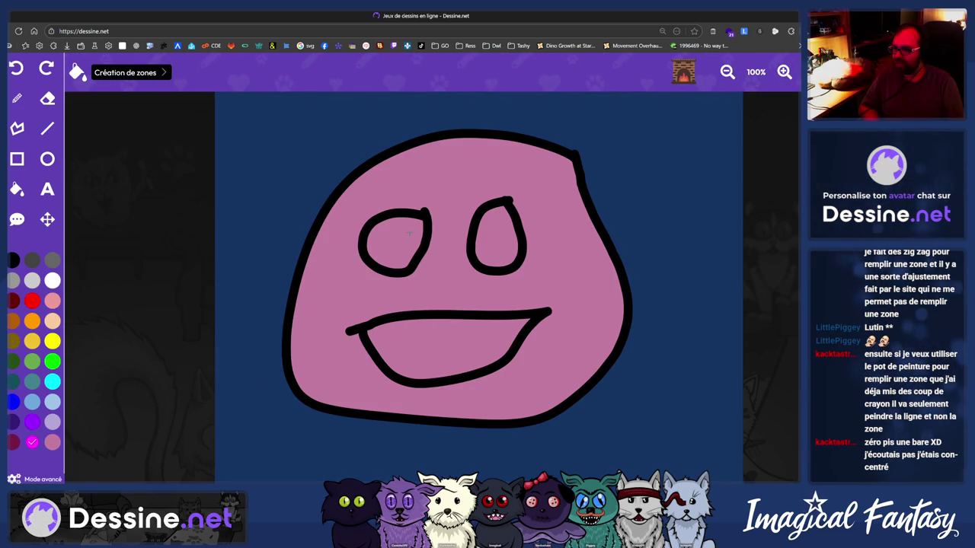
pyautogui.click(434, 344)
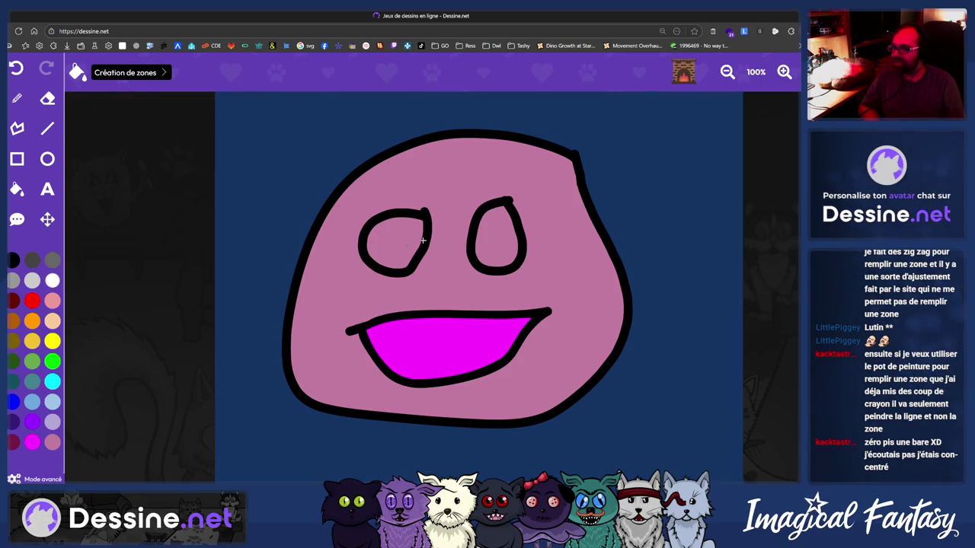
pyautogui.click(423, 241)
pyautogui.click(495, 240)
pyautogui.click(128, 72)
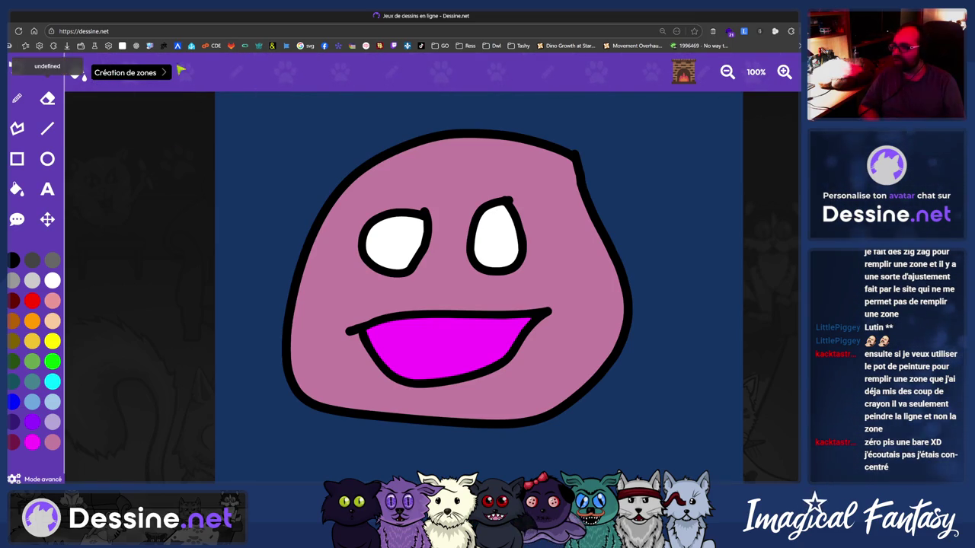
# Confirm the fill mode stays 'Création de zones' and switch to the brush (B)
pyautogui.click(128, 89)
pyautogui.click(129, 104)
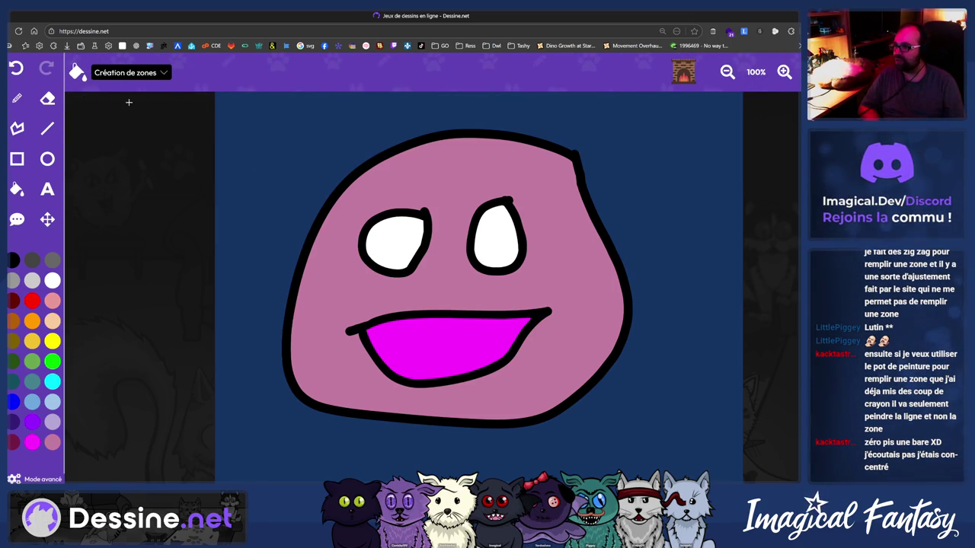
pyautogui.click(128, 79)
pyautogui.click(130, 103)
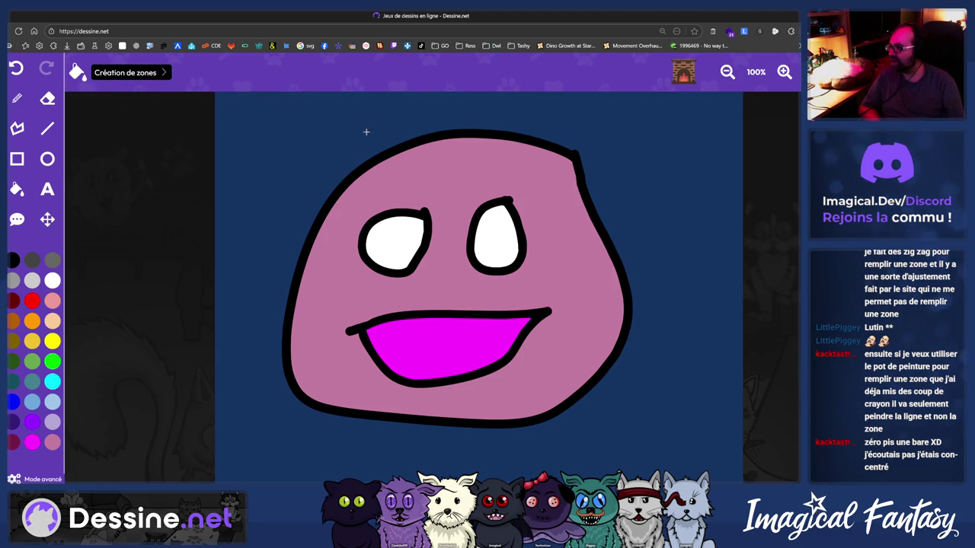
pyautogui.press('b')
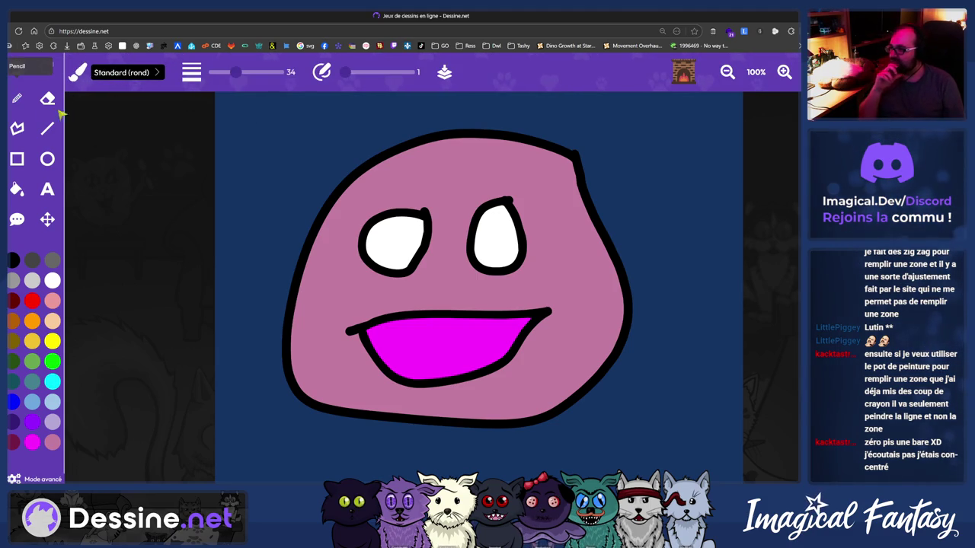
# Draw a white ear stroke at the face's top-right, then abandon the drawing with 'Oui'
pyautogui.moveTo(556, 146)
pyautogui.mouseDown()
pyautogui.moveTo(677, 114)
pyautogui.moveTo(603, 204)
pyautogui.mouseUp()
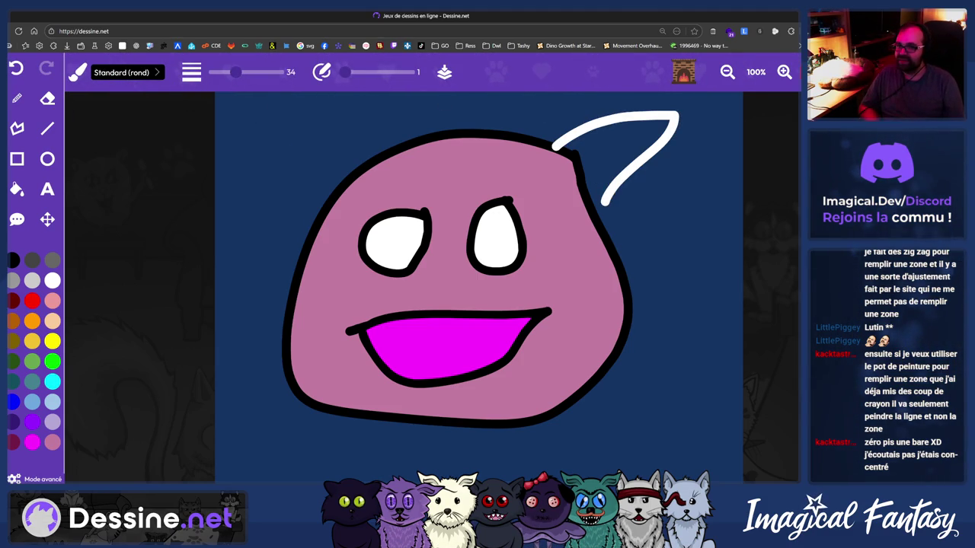
pyautogui.press('Escape')
pyautogui.click(397, 350)
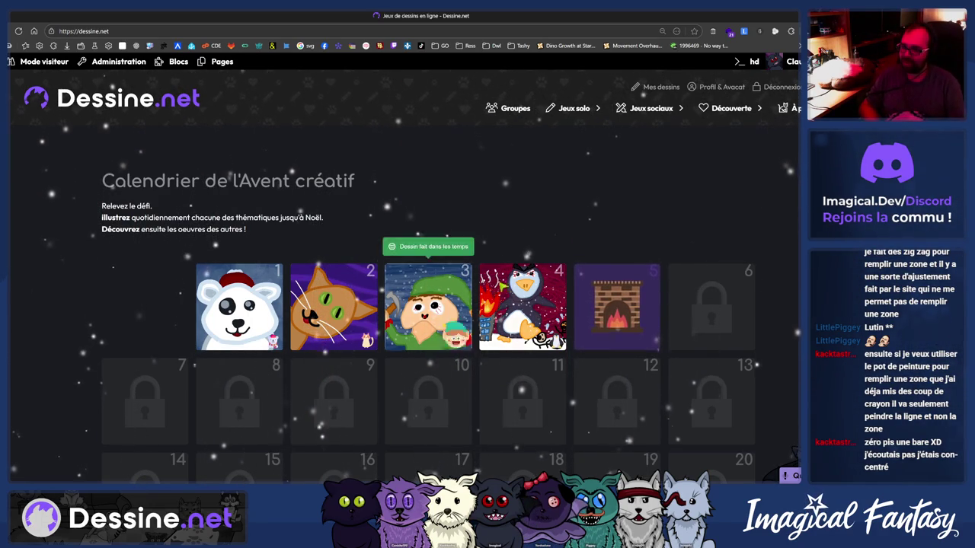
# Back in Illustrator, zoom around and nudge a segment of the cat's leg outline
pyautogui.hotkey('alt', 'Tab')
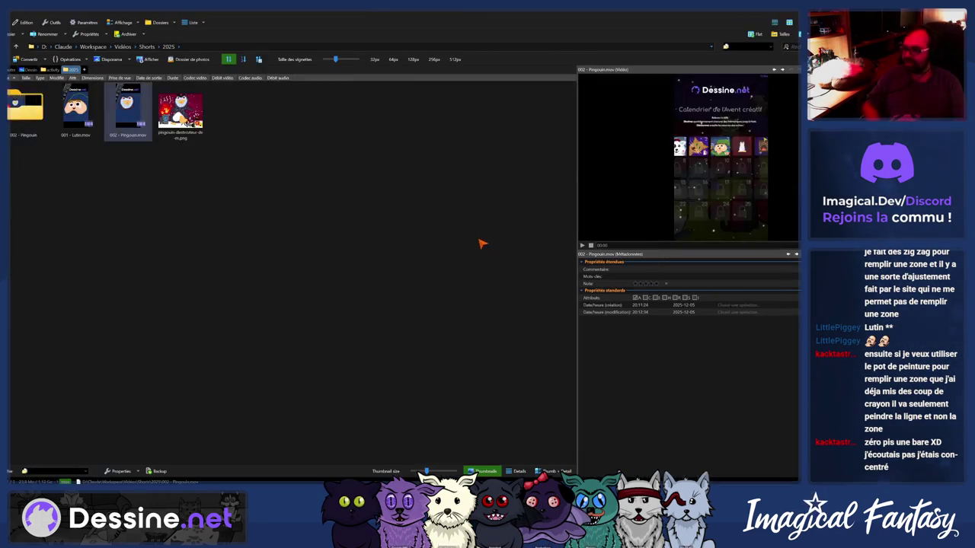
pyautogui.hotkey('alt', 'Tab')
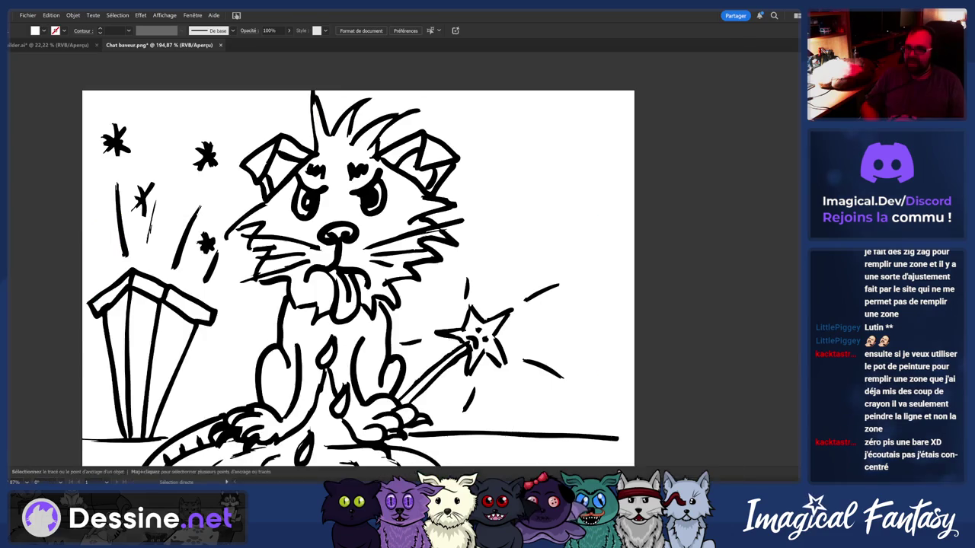
pyautogui.scroll(2, 285, 266)
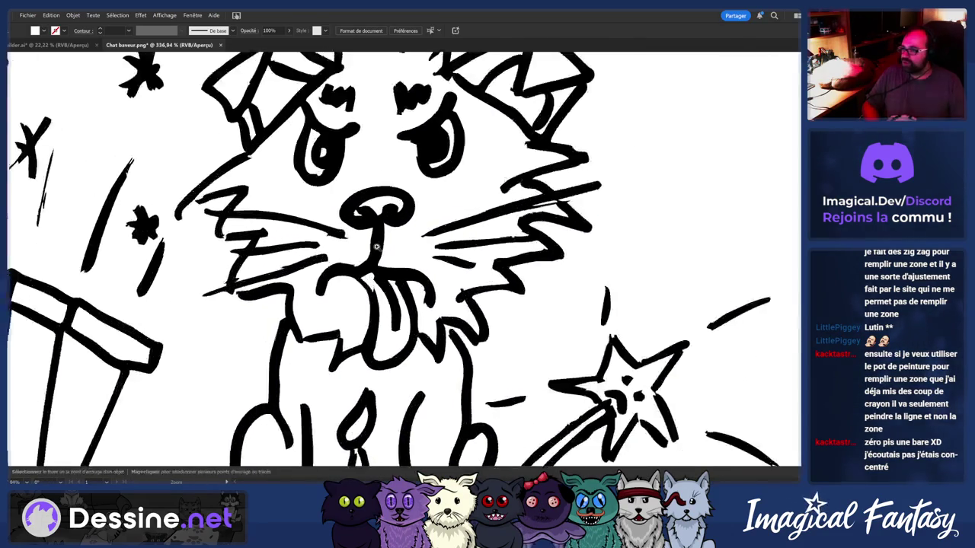
pyautogui.scroll(1, 286, 266)
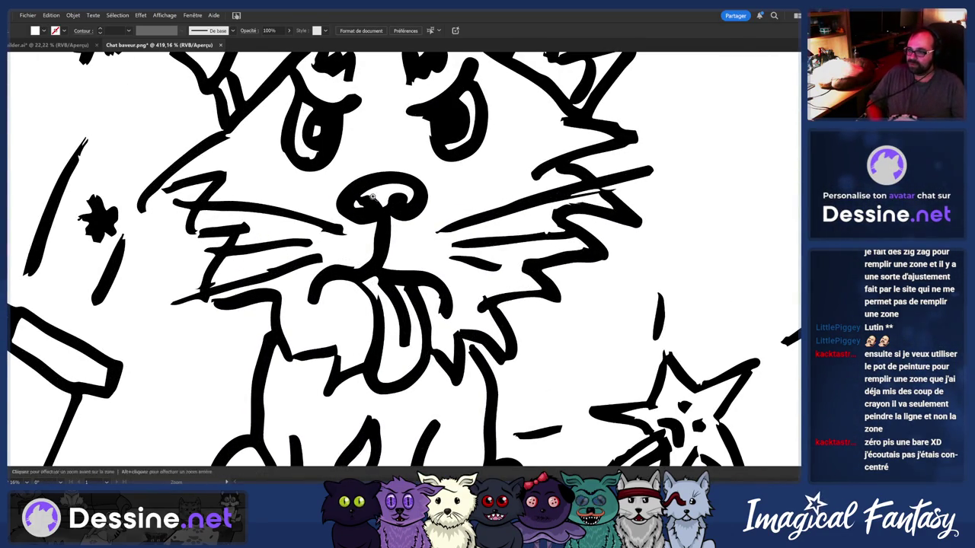
pyautogui.scroll(-1, 373, 197)
pyautogui.scroll(-1, 372, 197)
pyautogui.moveTo(234, 351); pyautogui.dragTo(238, 355)
pyautogui.press('v')
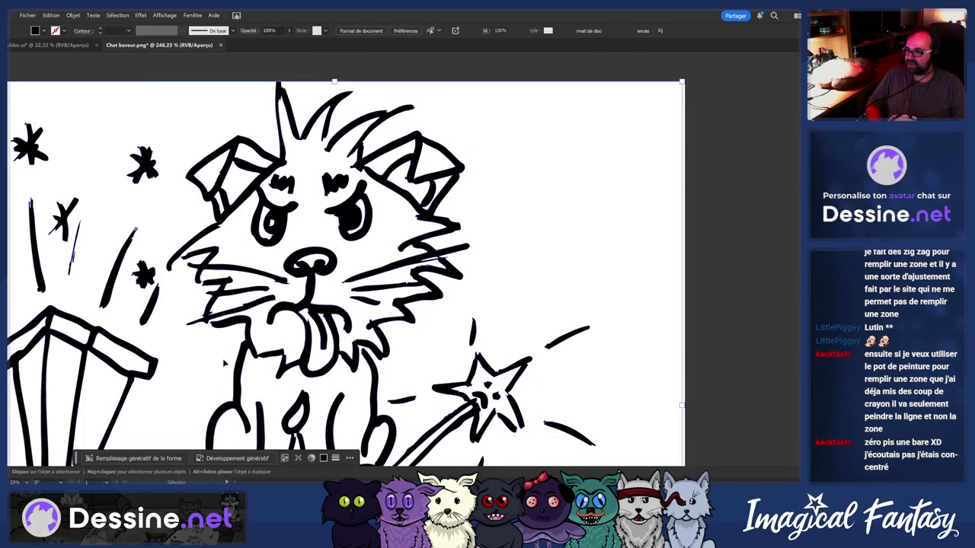
# Zoom out and reframe the Chat baveur drawing in close view
pyautogui.hotkey('ctrl', '-')
pyautogui.hotkey('ctrl', '-')
pyautogui.hotkey('ctrl', '-')
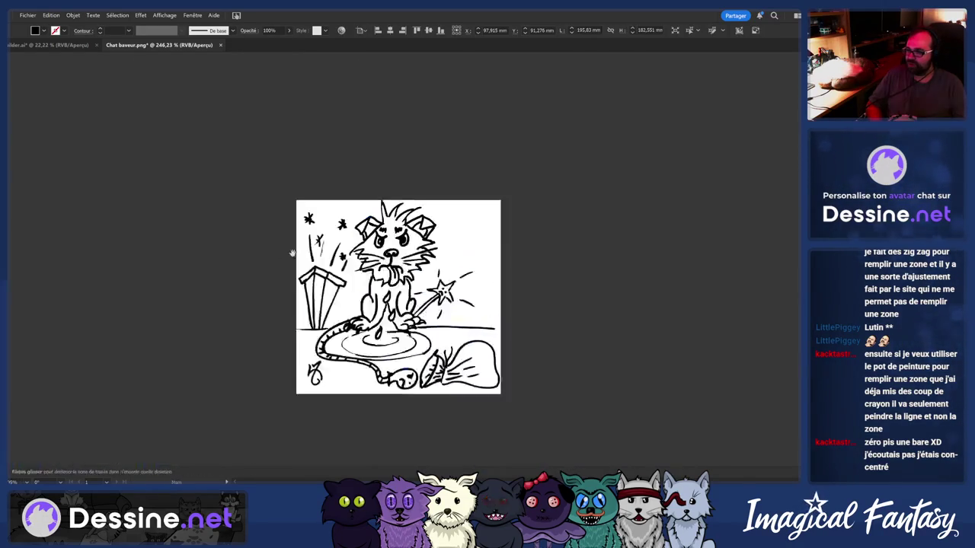
pyautogui.moveTo(292, 253); pyautogui.dragTo(207, 279)
pyautogui.scroll(2, 298, 312)
pyautogui.moveTo(300, 316); pyautogui.dragTo(670, 323)
pyautogui.scroll(5, 258, 303)
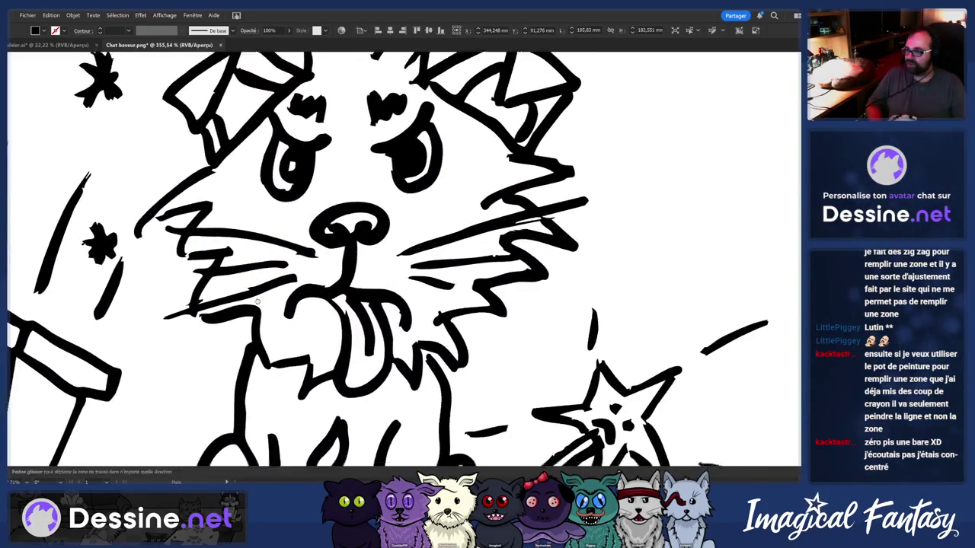
pyautogui.scroll(-1, 258, 302)
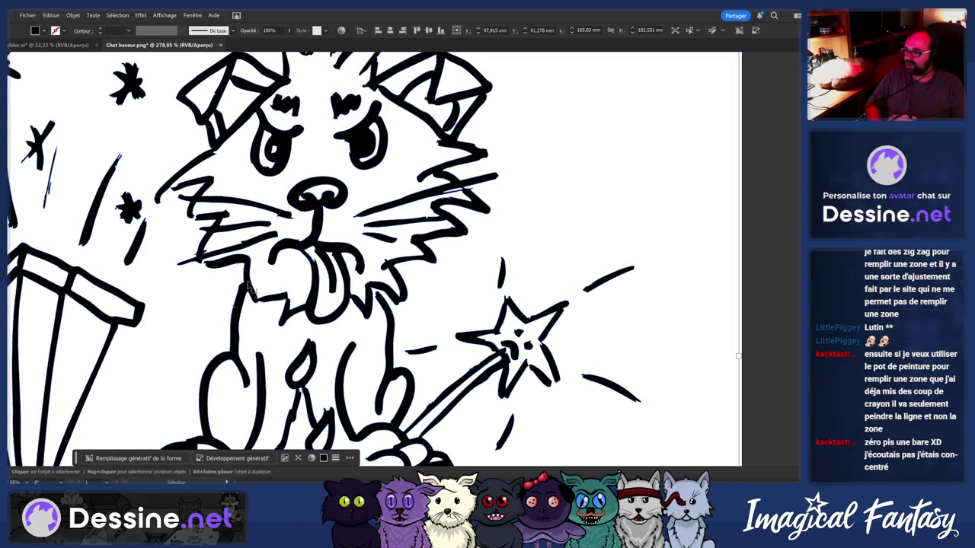
# Erase stray strokes at the mouth, left leg and near the wand, then return to the browser
pyautogui.hotkey('shift', 'e')
pyautogui.scroll(1, 247, 286)
pyautogui.moveTo(232, 302); pyautogui.dragTo(245, 290)
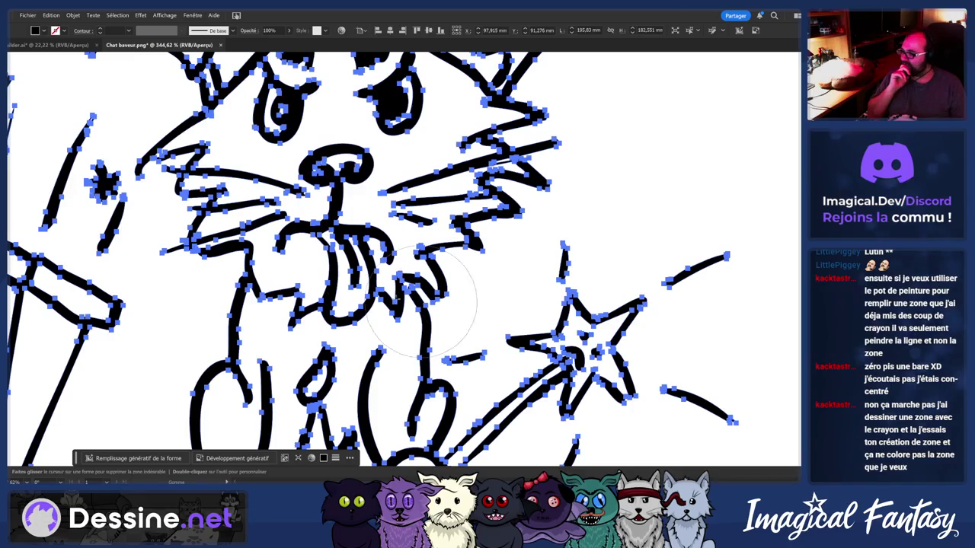
pyautogui.moveTo(185, 348)
pyautogui.mouseDown()
pyautogui.moveTo(218, 359)
pyautogui.moveTo(230, 327)
pyautogui.mouseUp()
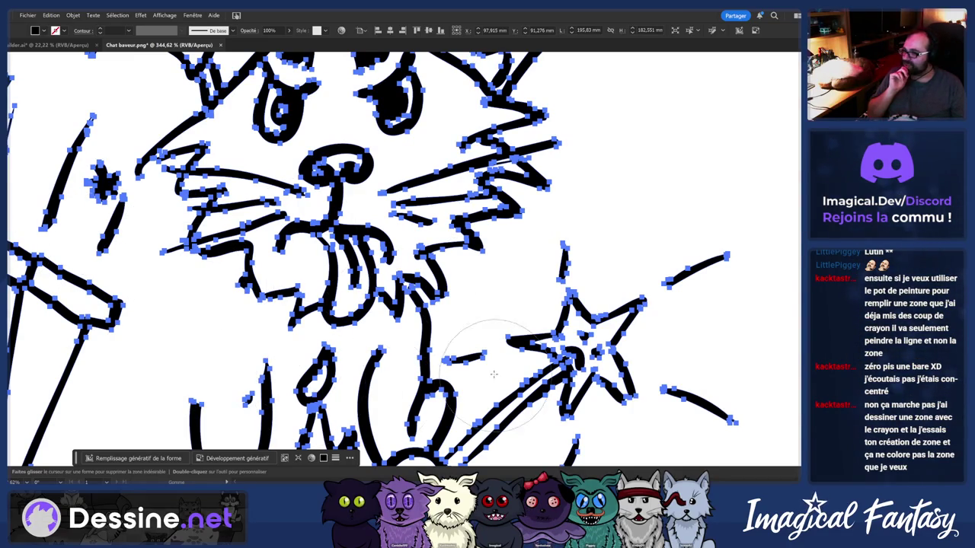
pyautogui.moveTo(493, 374); pyautogui.dragTo(443, 354)
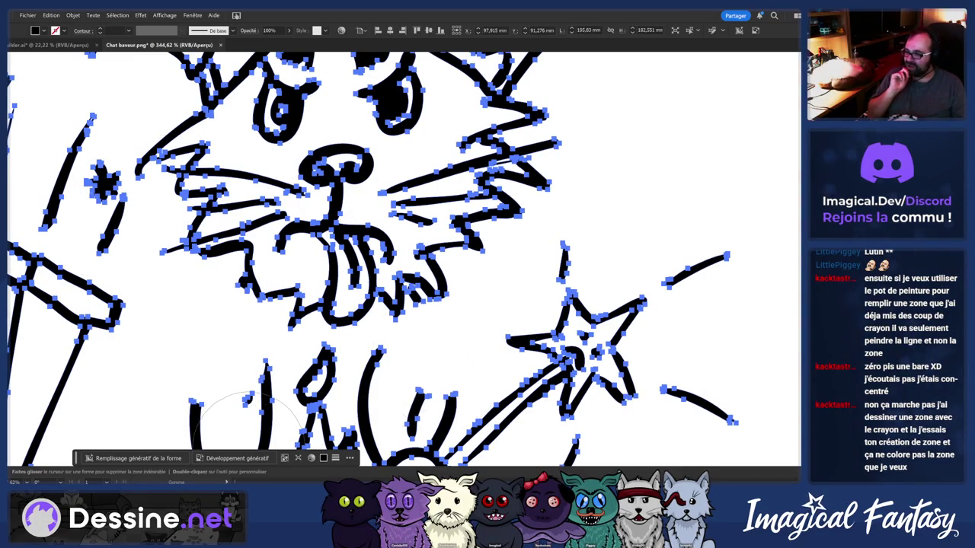
pyautogui.hotkey('alt', 'Tab')
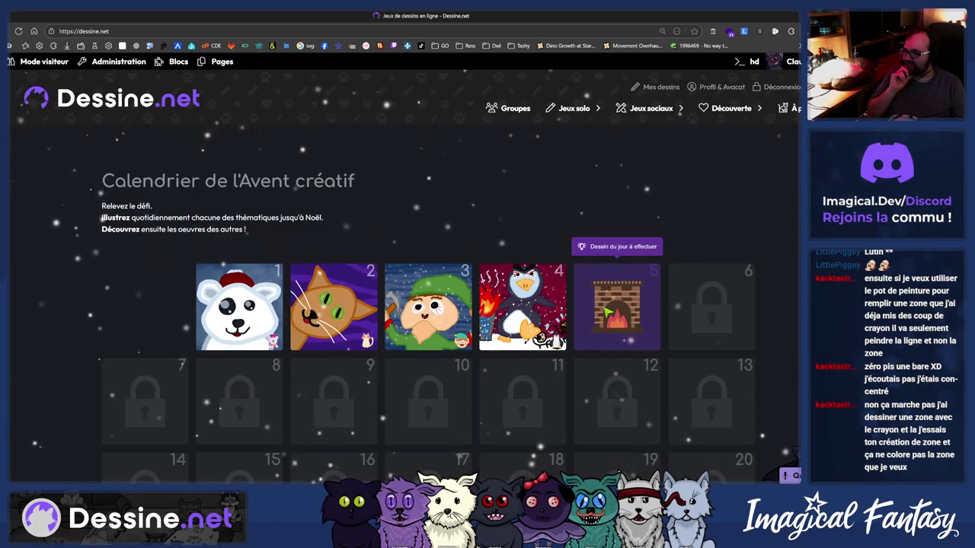
# Reopen the autosaved day 5 drawing and try, then undo, a black background fill
pyautogui.click(608, 311)
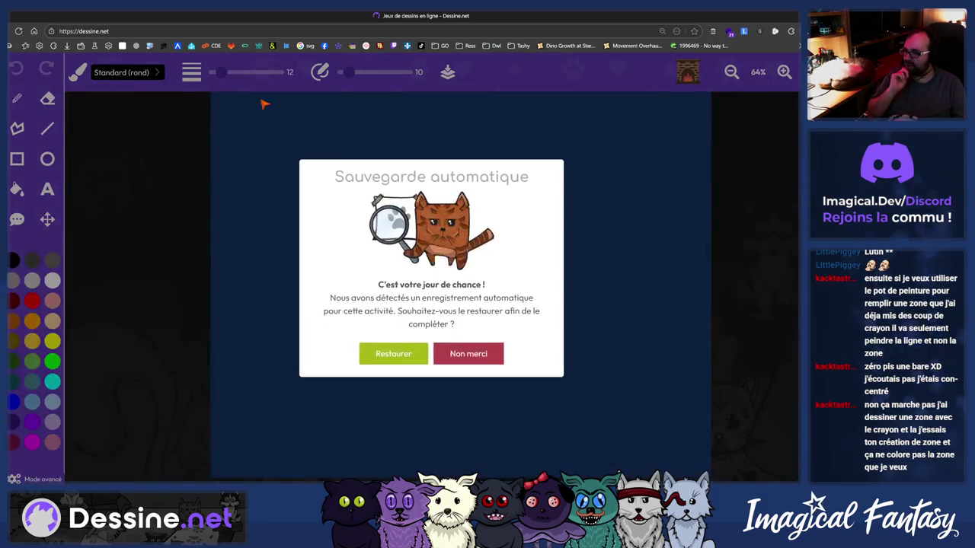
pyautogui.click(407, 354)
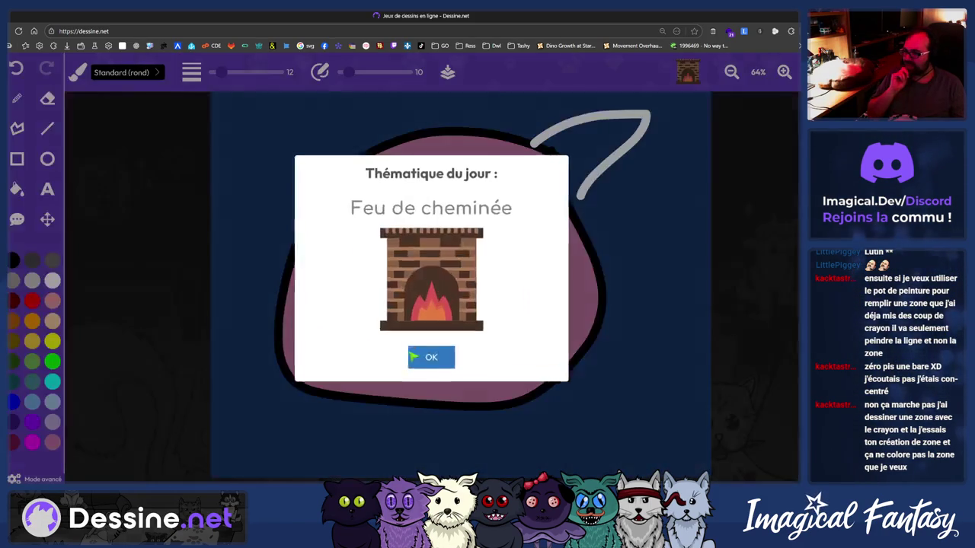
pyautogui.click(431, 355)
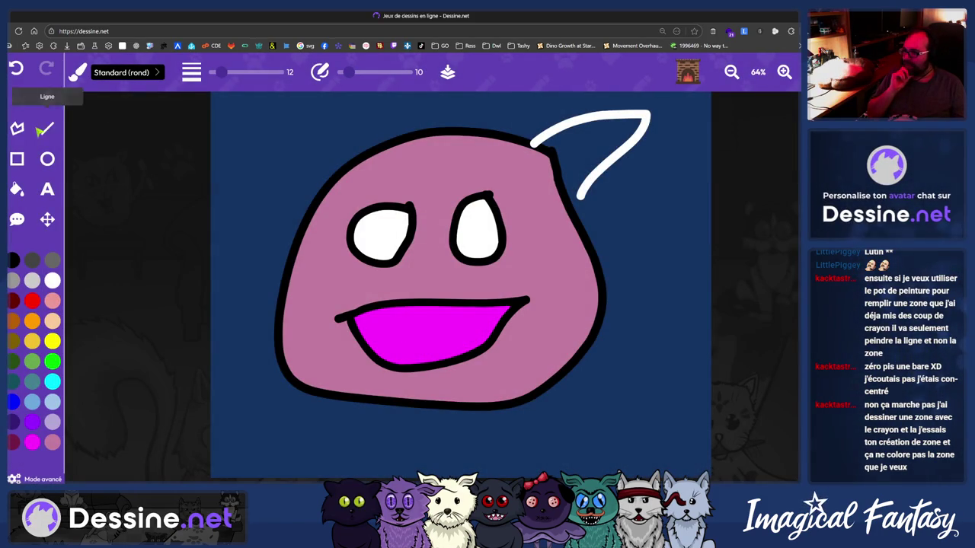
pyautogui.click(18, 188)
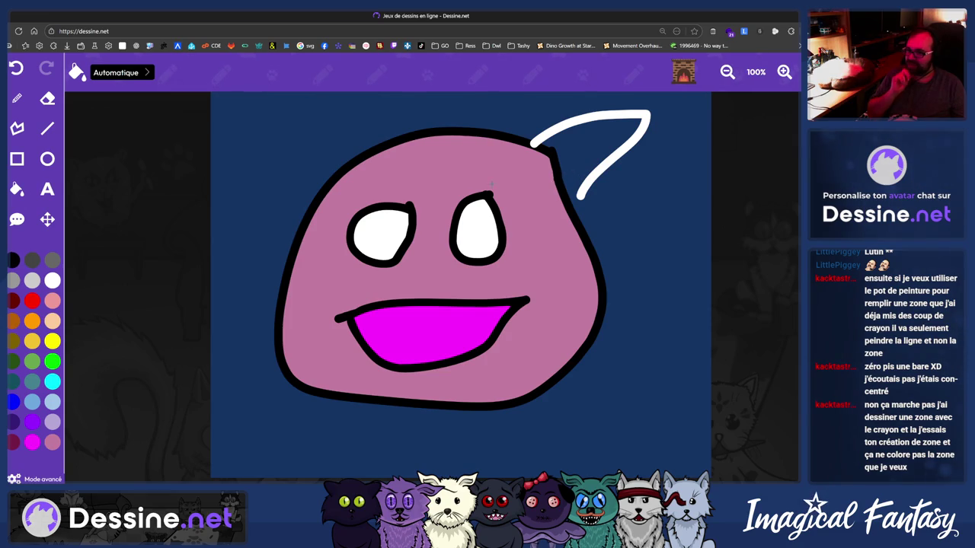
pyautogui.click(244, 230)
pyautogui.click(15, 68)
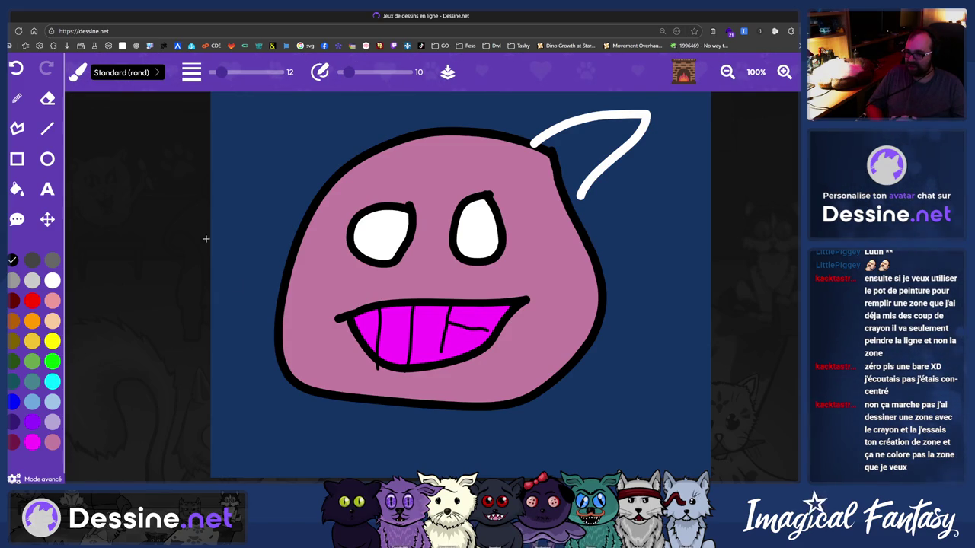
# In 'Création de zones' mode, fill the teeth and pink face white
pyautogui.click(20, 192)
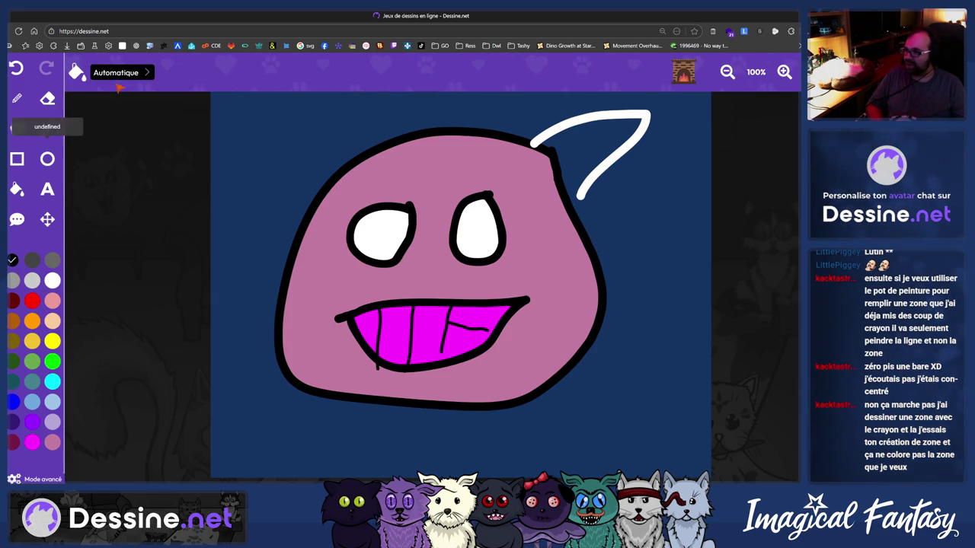
pyautogui.click(118, 72)
pyautogui.click(122, 107)
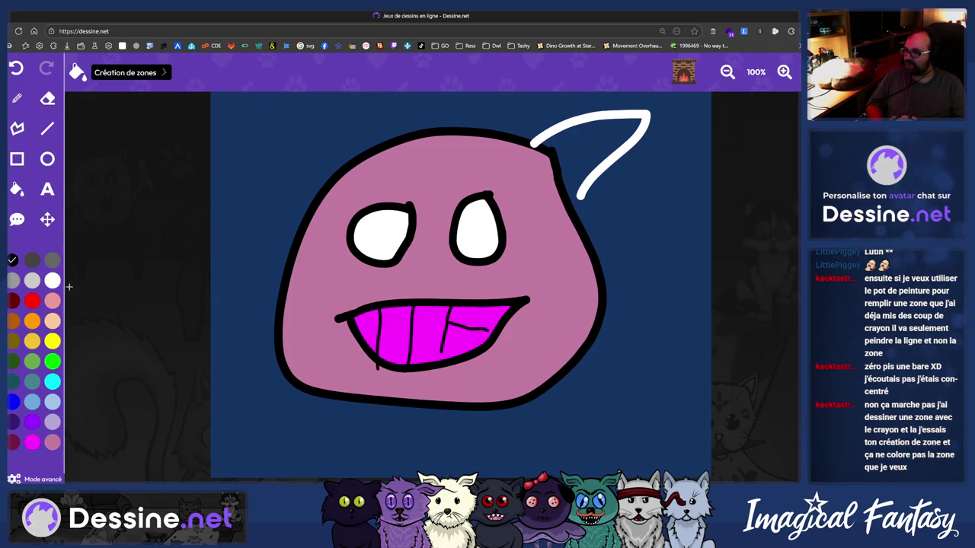
pyautogui.click(52, 280)
pyautogui.click(439, 335)
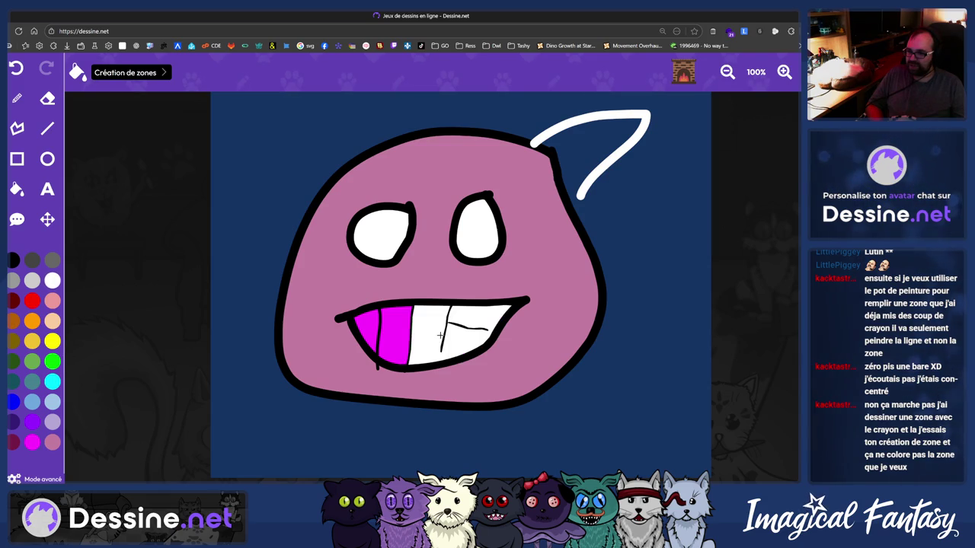
pyautogui.click(362, 328)
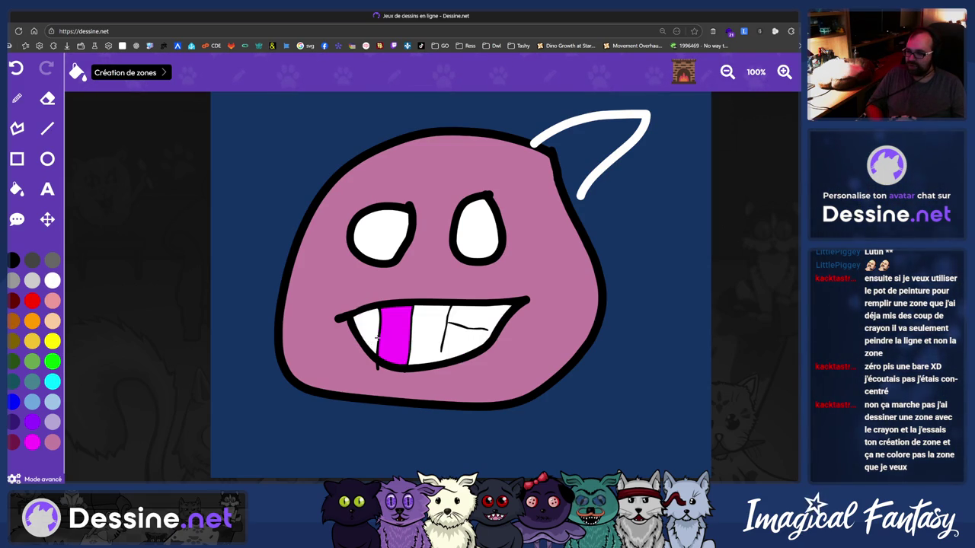
pyautogui.click(339, 341)
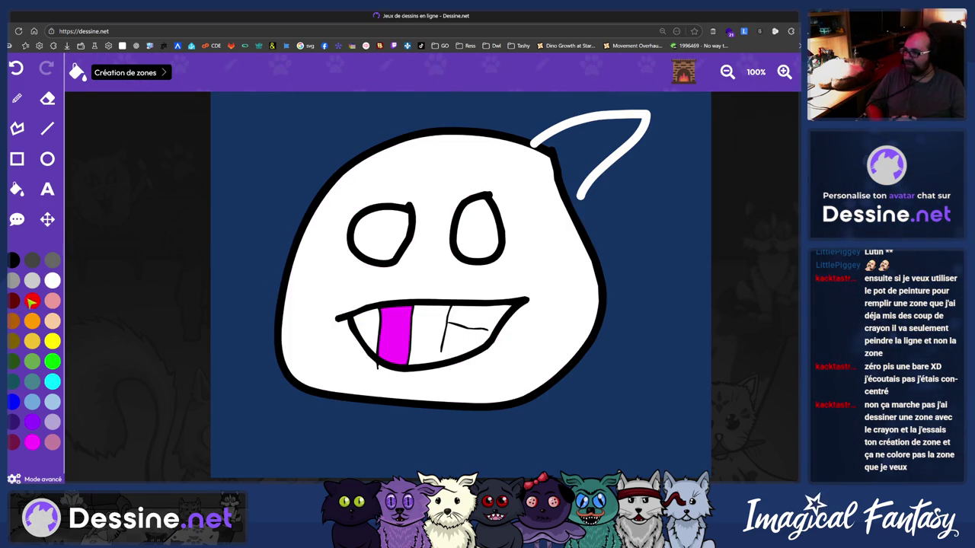
# Fill both eyes red, undo a red background, then make the face yellow and finally green
pyautogui.click(386, 231)
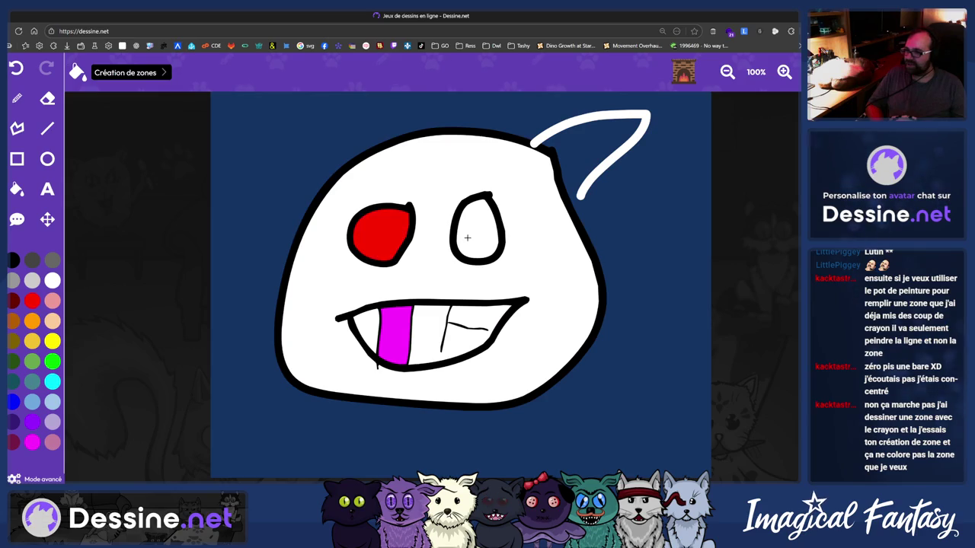
pyautogui.click(470, 233)
pyautogui.click(583, 173)
pyautogui.click(15, 68)
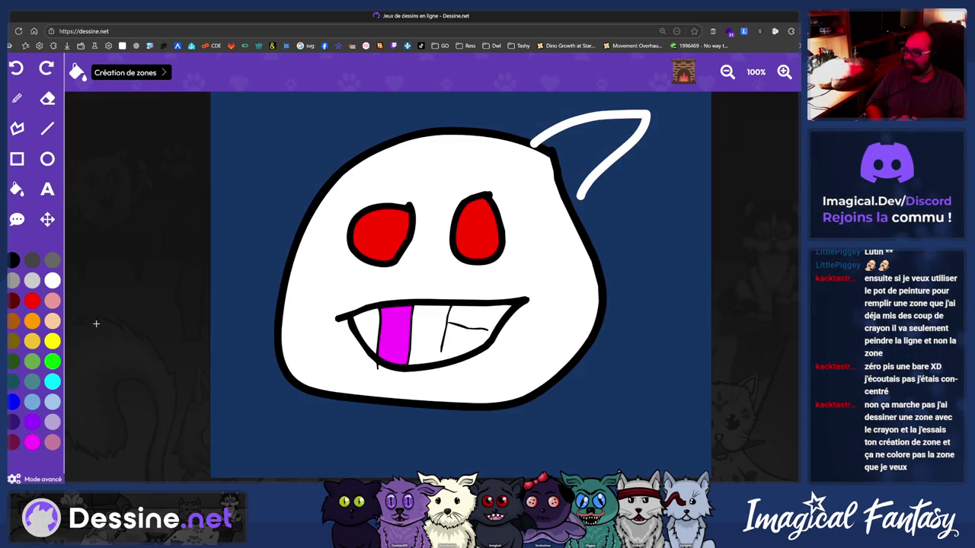
pyautogui.click(395, 289)
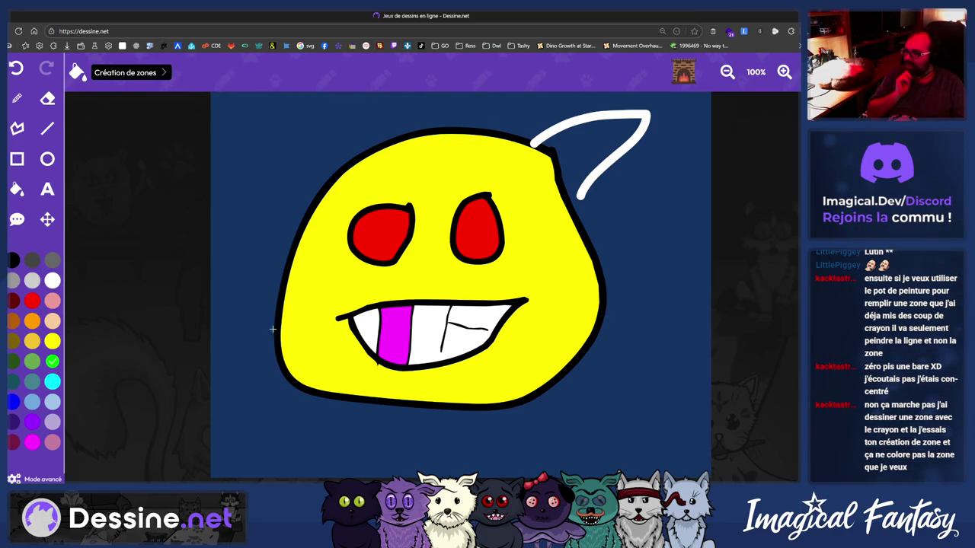
pyautogui.click(310, 301)
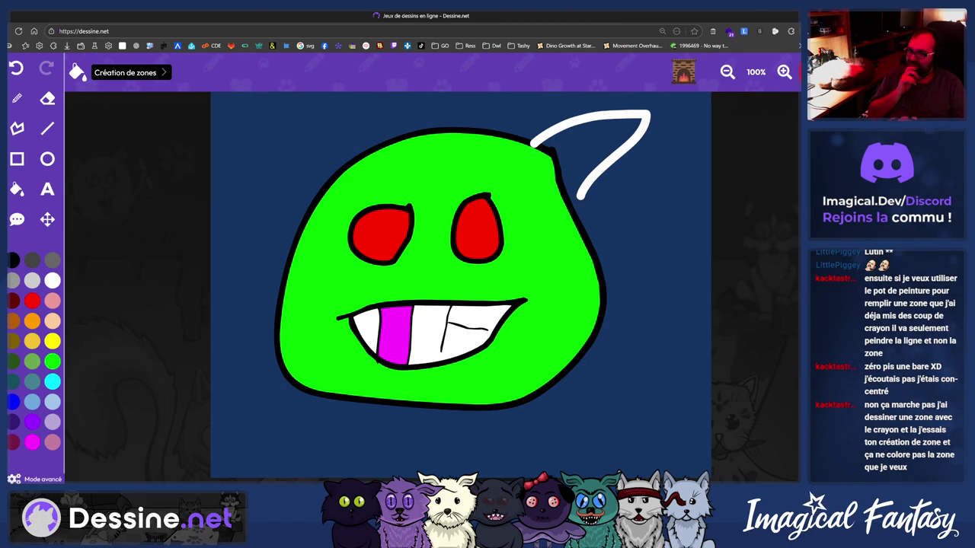
# Abandon the drawing with 'Oui' and return to Illustrator
pyautogui.press('Escape')
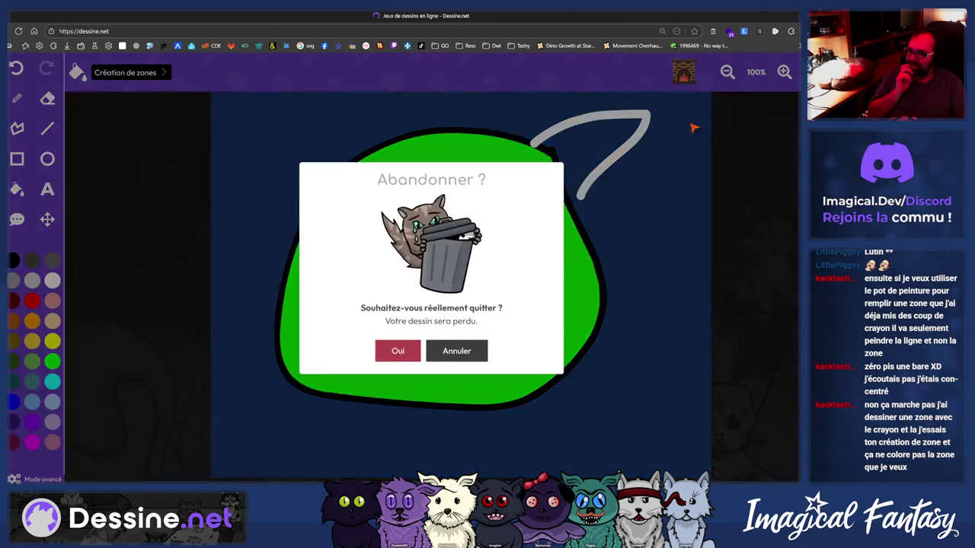
pyautogui.click(393, 354)
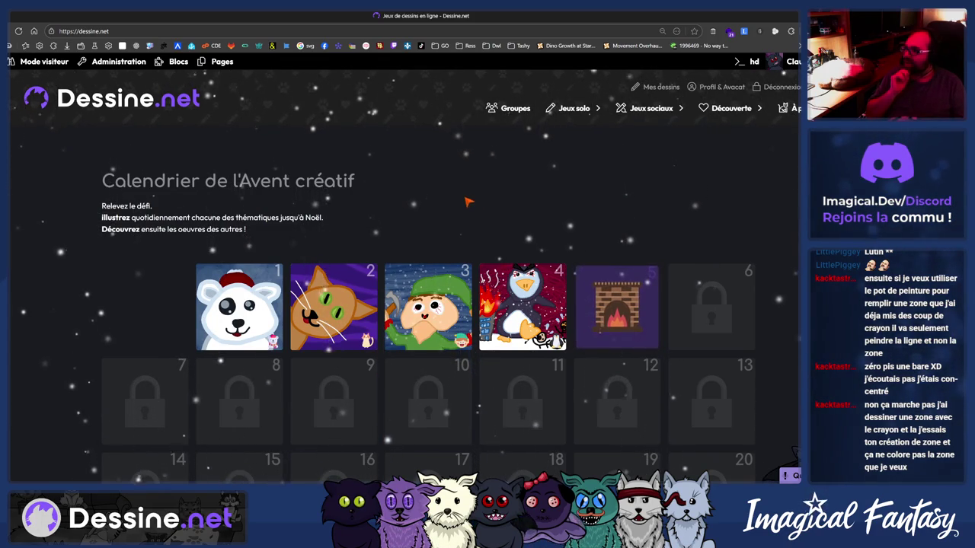
pyautogui.hotkey('alt', 'Tab')
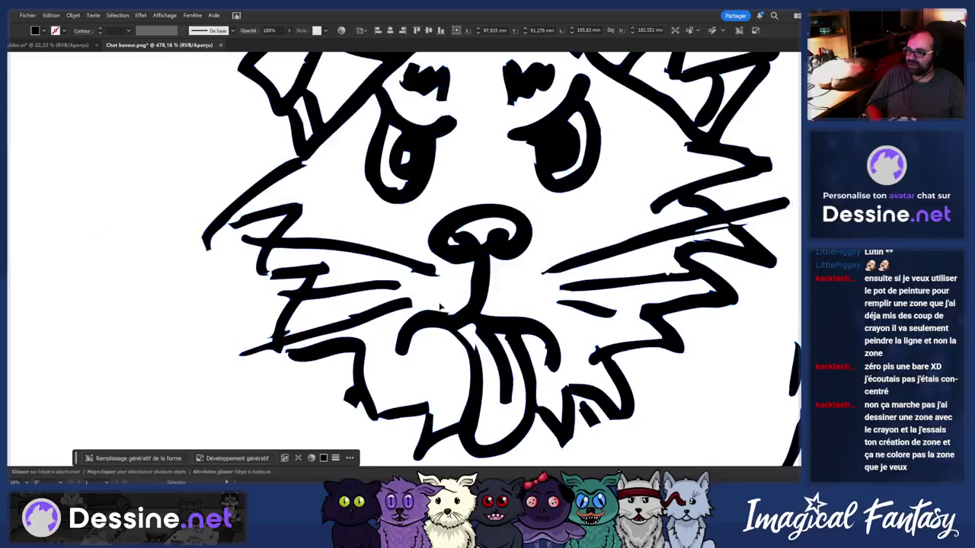
# Select all the cat's paths while toggling between the Eraser, Zoom and Selection tools
pyautogui.hotkey('ctrl', 'a')
pyautogui.scroll(-3, 465, 293)
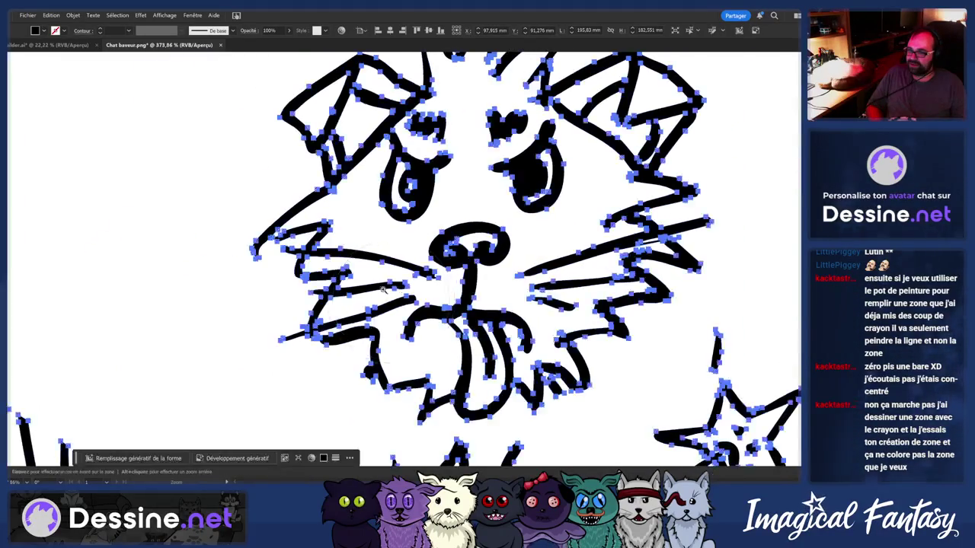
pyautogui.scroll(3, 387, 291)
pyautogui.hotkey('shift', 'e')
pyautogui.scroll(-3, 387, 290)
pyautogui.hotkey('ctrl', 'shift', 'a')
pyautogui.press('z')
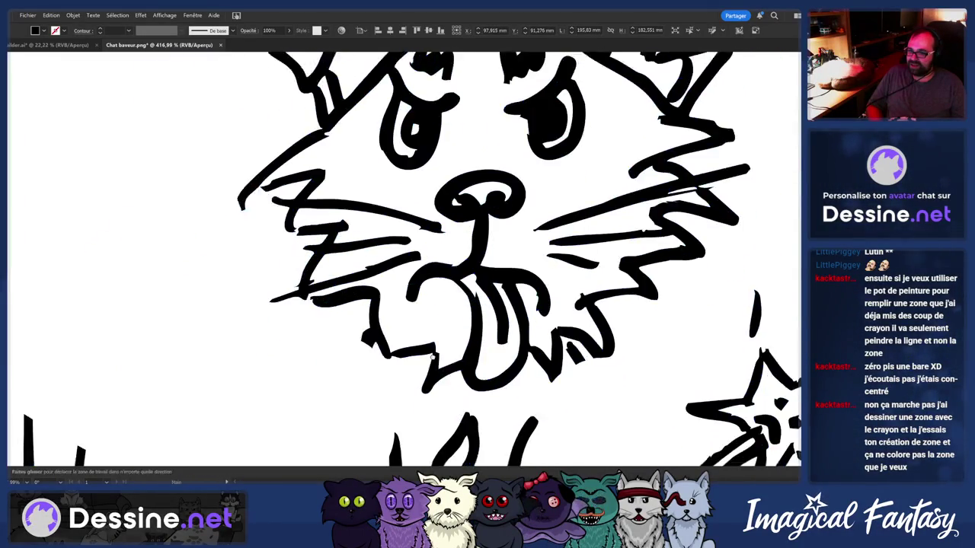
pyautogui.scroll(3, 481, 348)
pyautogui.hotkey('ctrl', 'a')
pyautogui.press('v')
pyautogui.click(130, 181)
pyautogui.hotkey('ctrl', 'a')
pyautogui.hotkey('shift', 'e')
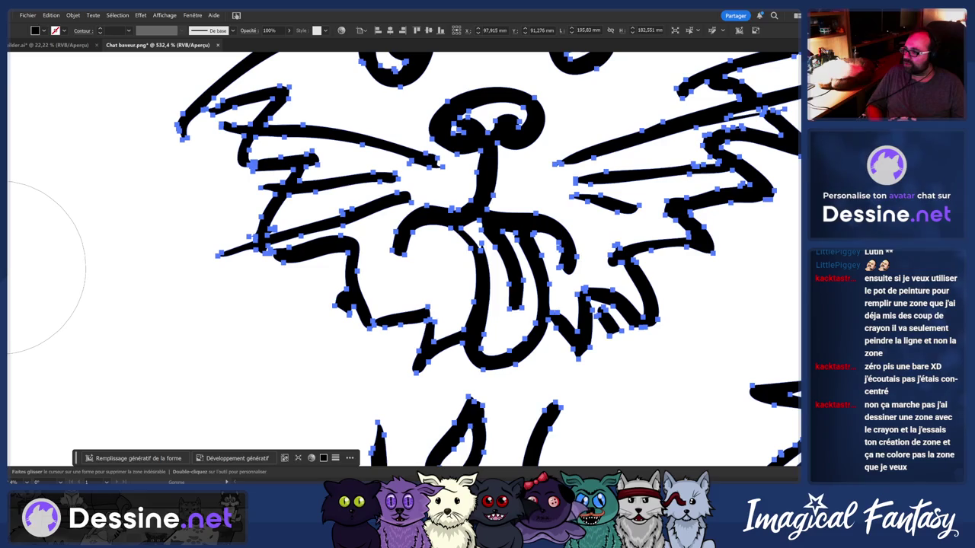
# Shrink the Eraser size to about 7 pt in its options
pyautogui.press('Return')
pyautogui.moveTo(378, 297); pyautogui.dragTo(363, 297)
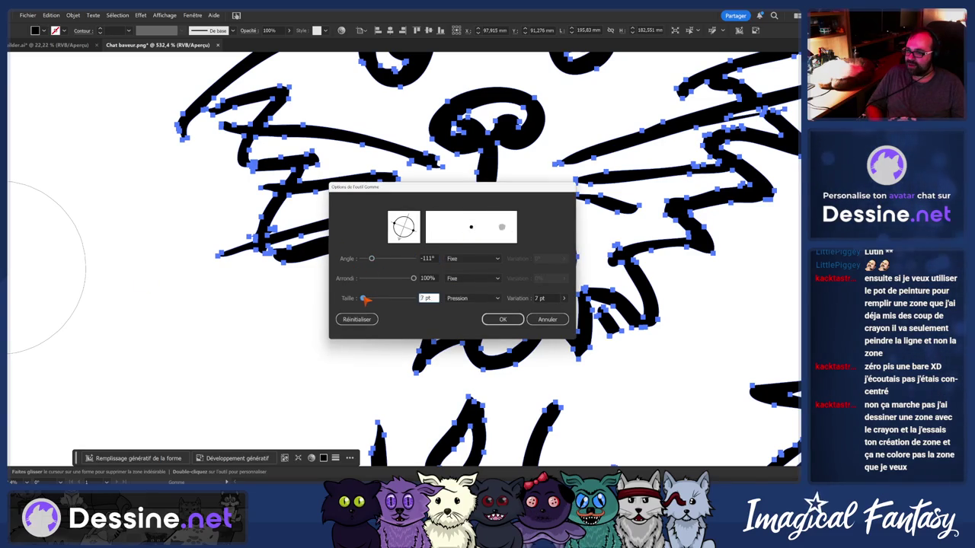
pyautogui.click(493, 321)
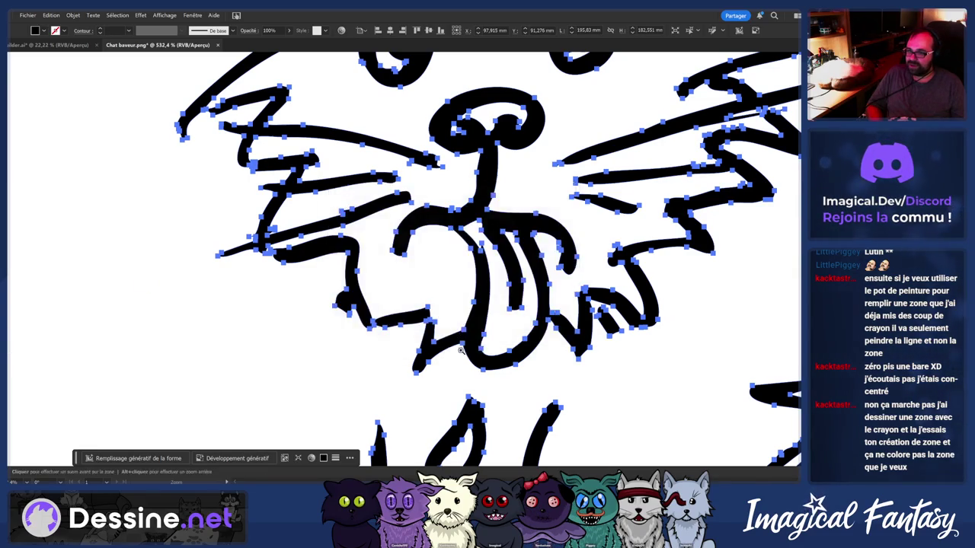
pyautogui.scroll(1, 454, 320)
pyautogui.hscroll(2, 521, 351)
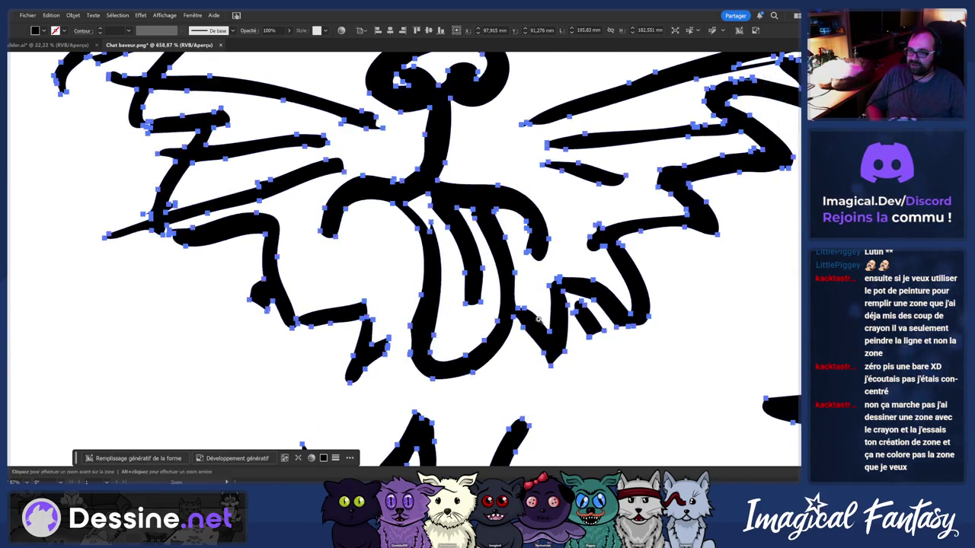
pyautogui.scroll(-3, 523, 306)
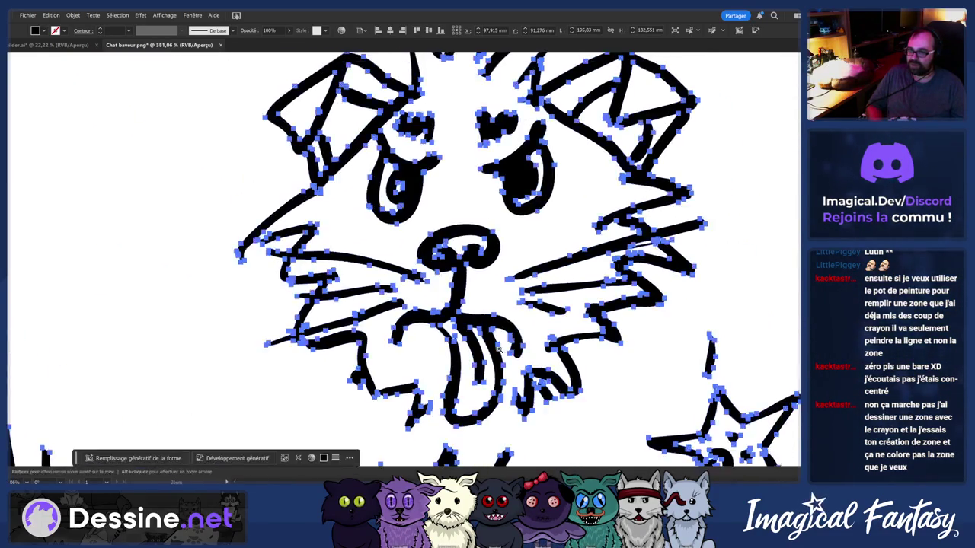
pyautogui.scroll(2, 471, 338)
# Erase a small piece of the stroke on the cat's left cheek
pyautogui.hotkey('ctrl', 'a')
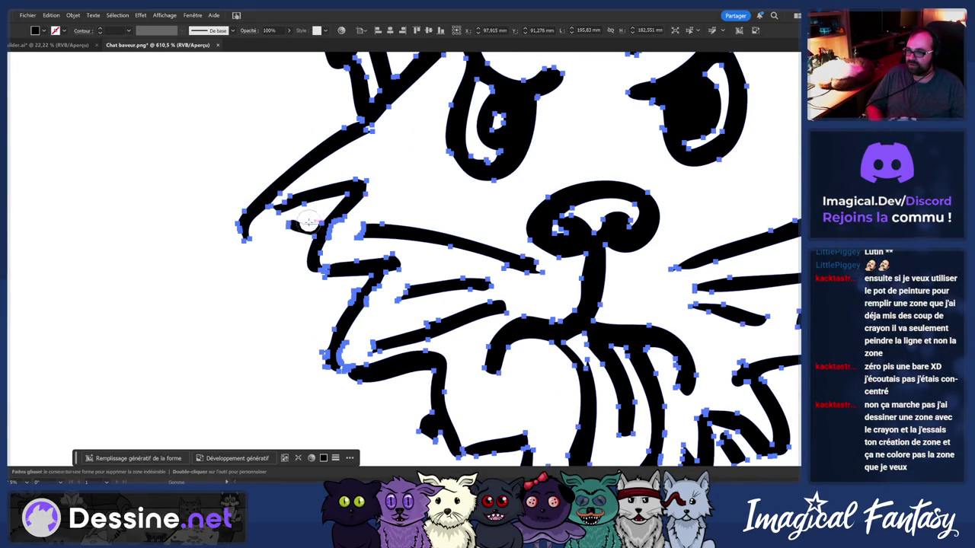
pyautogui.moveTo(339, 236); pyautogui.dragTo(291, 229)
pyautogui.scroll(-2, 292, 229)
pyautogui.scroll(-2, 343, 221)
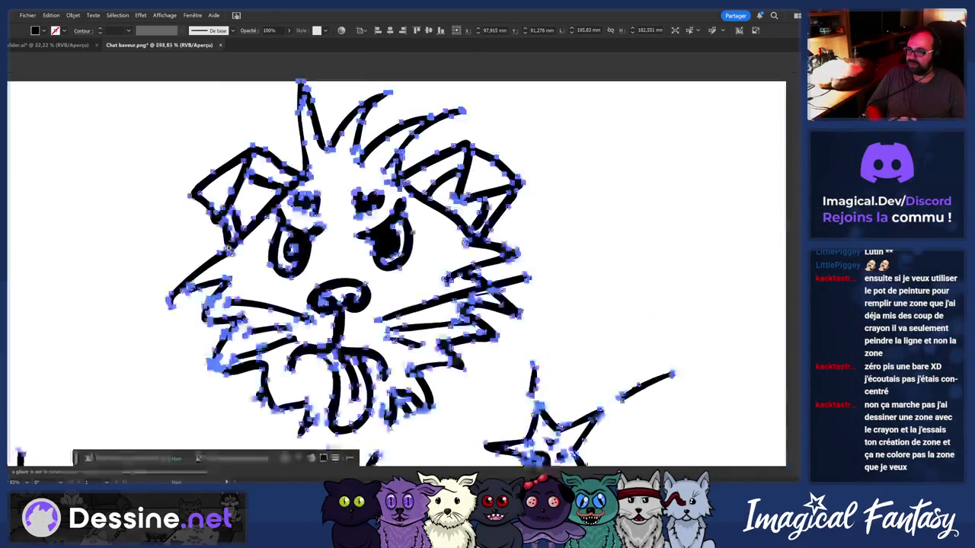
pyautogui.scroll(-1, 404, 215)
pyautogui.scroll(2, 424, 214)
pyautogui.scroll(1, 365, 305)
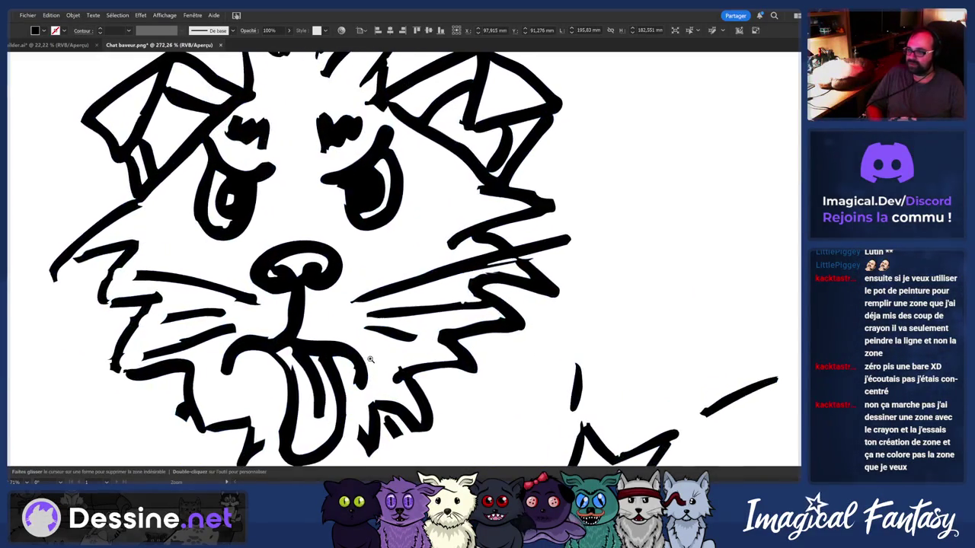
pyautogui.scroll(-3, 306, 265)
pyautogui.hotkey('ctrl', 'a')
pyautogui.scroll(3, 306, 265)
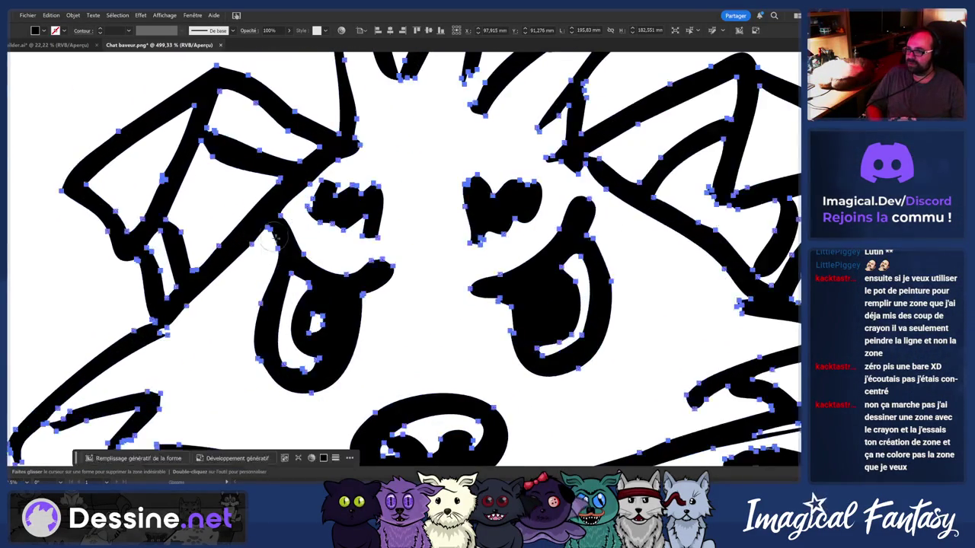
pyautogui.scroll(-2, 272, 227)
pyautogui.scroll(-3, 343, 267)
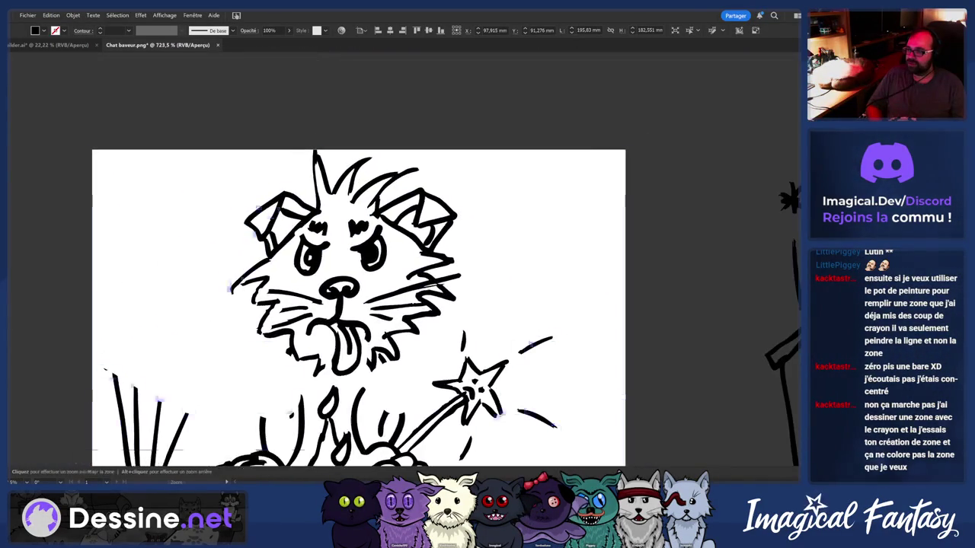
pyautogui.scroll(1, 540, 312)
pyautogui.scroll(3, 541, 312)
pyautogui.scroll(4, 472, 266)
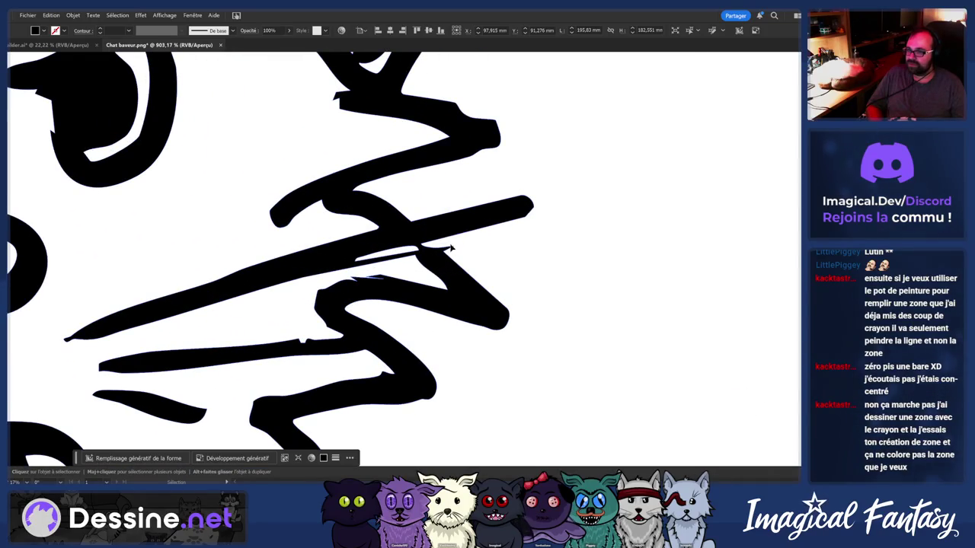
# Select all paths, switch to the Shape Builder (Shift+M), and scroll over the drawing
pyautogui.hotkey('ctrl', 'a')
pyautogui.hotkey('shift', 'm')
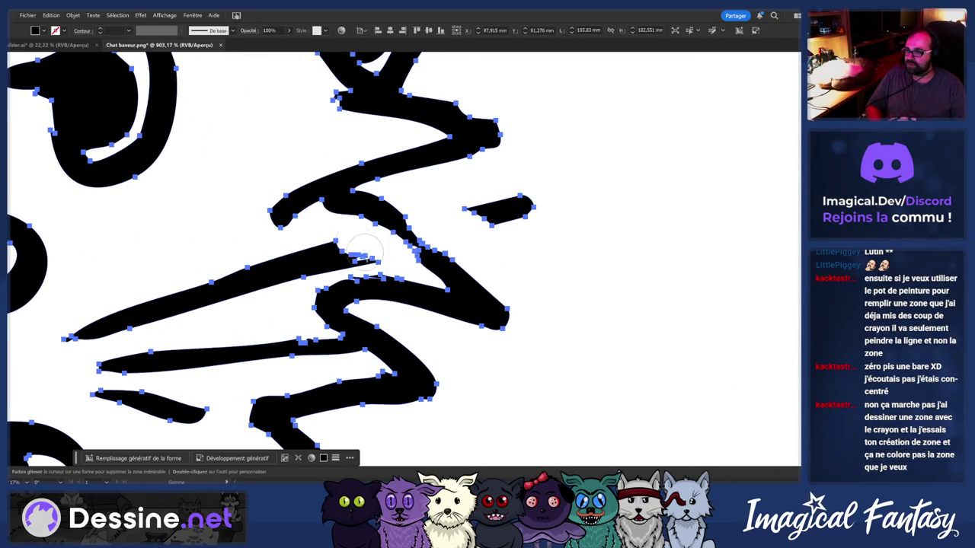
pyautogui.scroll(-3, 363, 255)
pyautogui.scroll(-2, 304, 270)
pyautogui.scroll(-1, 258, 277)
pyautogui.scroll(-1, 225, 287)
pyautogui.scroll(-1, 227, 289)
pyautogui.scroll(3, 244, 296)
pyautogui.scroll(-2, 261, 303)
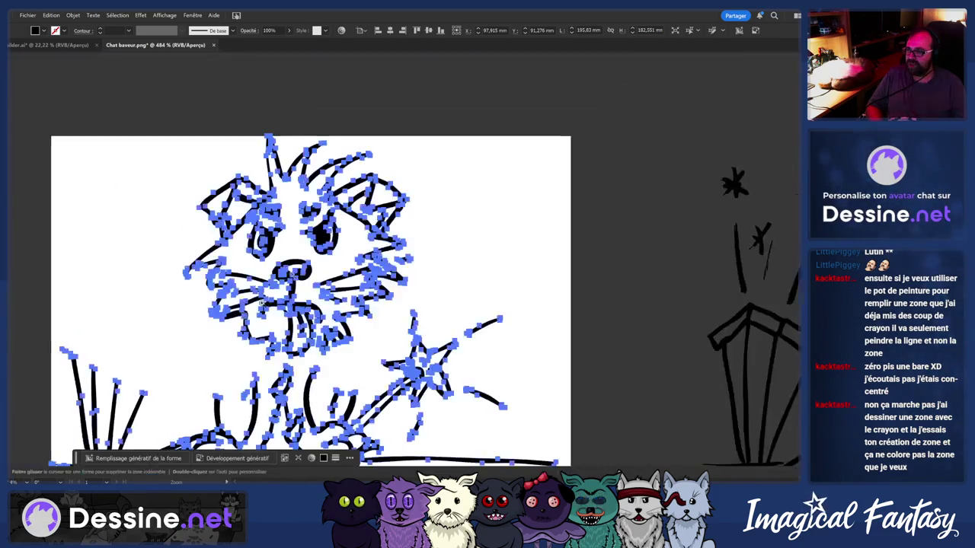
pyautogui.scroll(2, 262, 302)
pyautogui.scroll(-3, 380, 251)
# Select a right-cheek whisker stroke, test moving it, and undo the move
pyautogui.press('v')
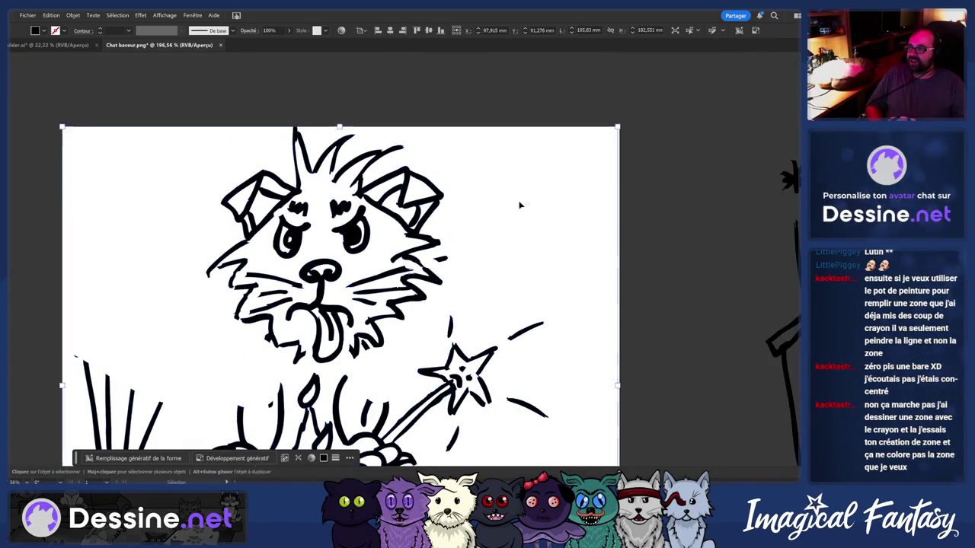
pyautogui.click(394, 196)
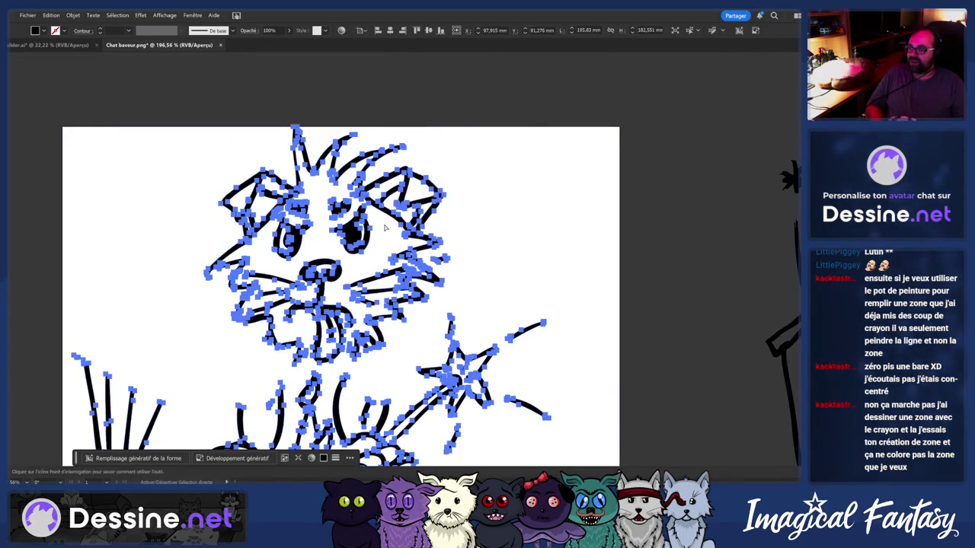
pyautogui.click(509, 256)
pyautogui.moveTo(413, 273); pyautogui.dragTo(444, 260)
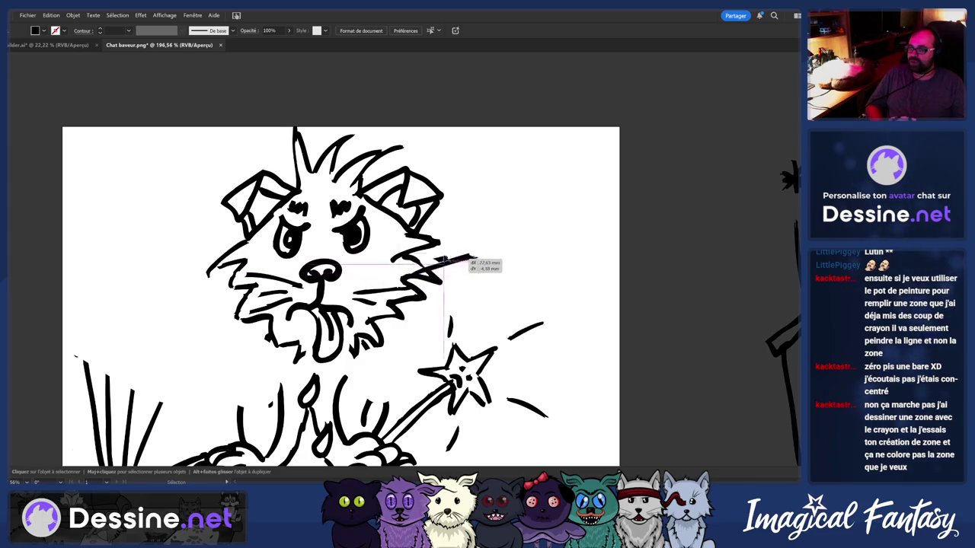
pyautogui.hotkey('ctrl', 'z')
# Zoom in on the whisker and face, then fit the whole drawing in view
pyautogui.moveTo(379, 295); pyautogui.dragTo(451, 270)
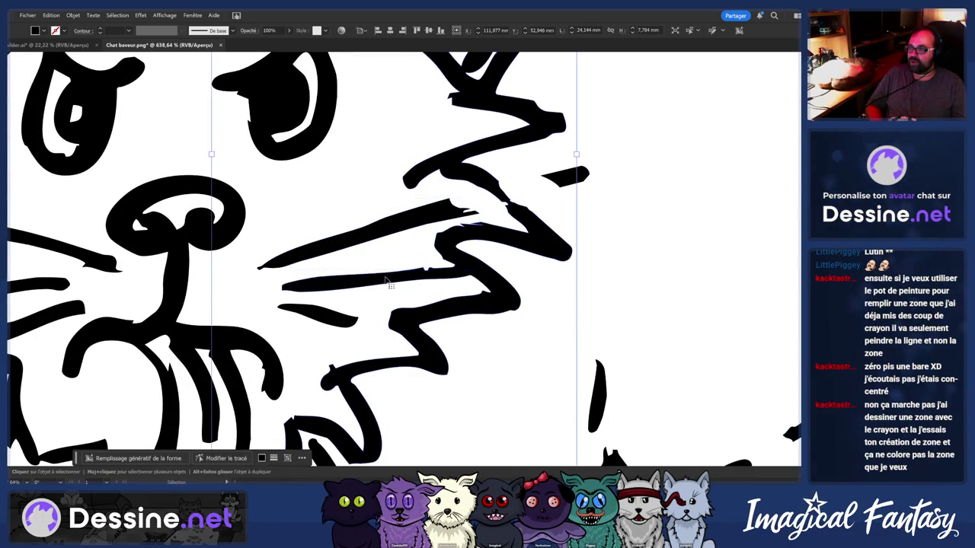
pyautogui.hotkey('shift', 'e')
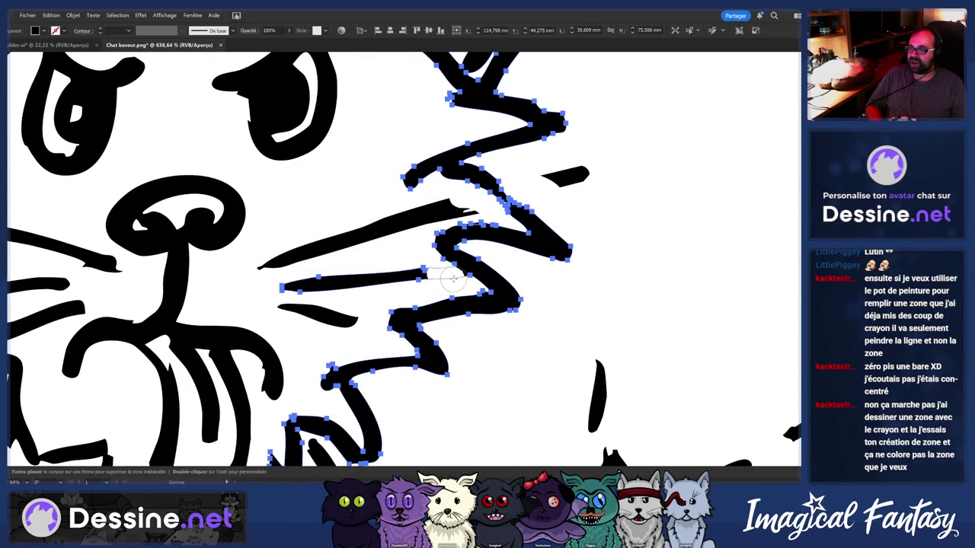
pyautogui.hotkey('ctrl', '0')
pyautogui.press('z')
pyautogui.click(497, 241)
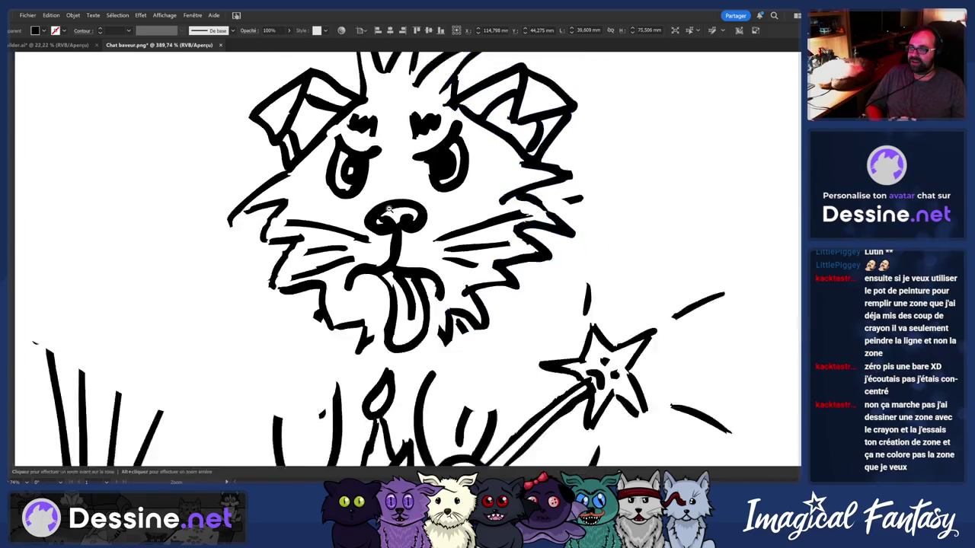
pyautogui.hotkey('ctrl', '0')
pyautogui.press('v')
# Select the traced head outline and drag it up above the artboard
pyautogui.scroll(5, 424, 118)
pyautogui.click(424, 118)
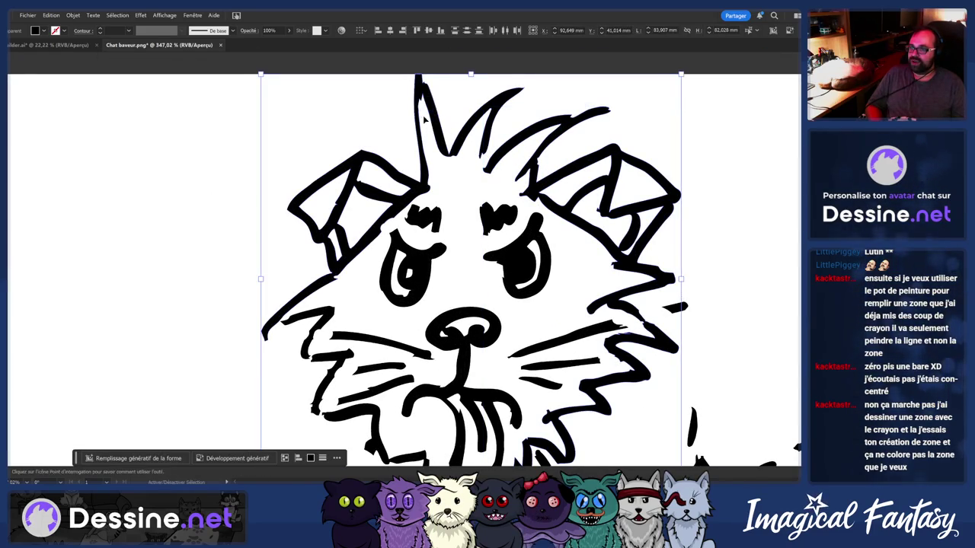
pyautogui.scroll(2, 335, 320)
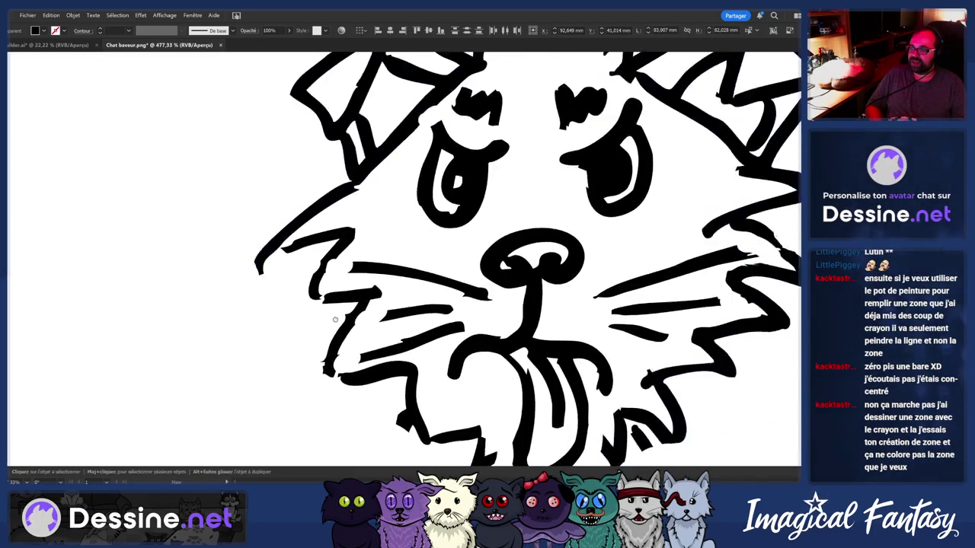
pyautogui.scroll(2, 335, 319)
pyautogui.hotkey('ctrl', '0')
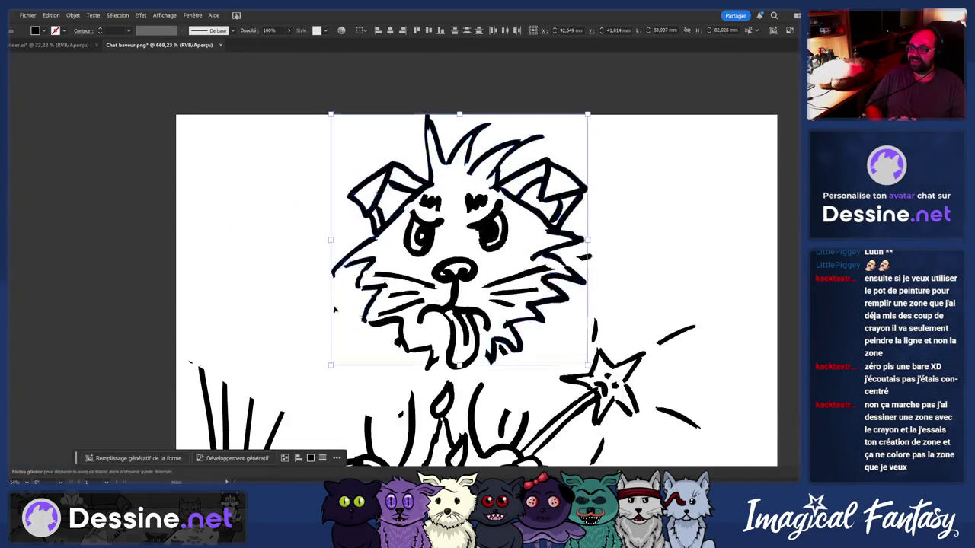
pyautogui.scroll(5, 363, 363)
pyautogui.scroll(-2, 448, 339)
pyautogui.scroll(-3, 396, 351)
pyautogui.scroll(1, 343, 362)
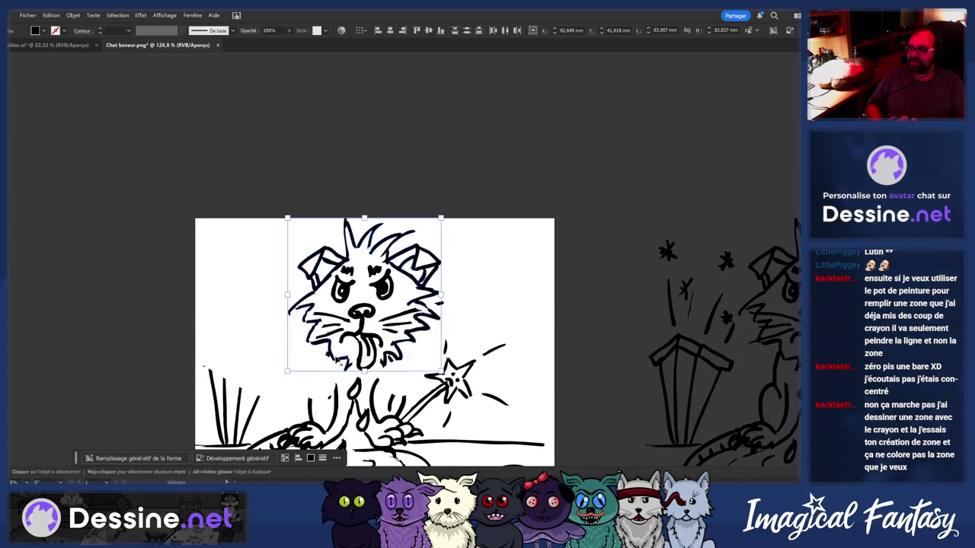
pyautogui.moveTo(340, 363); pyautogui.dragTo(310, 206)
# Move the cat head outline up above the artboard and zoom in on its strokes
pyautogui.moveTo(327, 173); pyautogui.dragTo(333, 361)
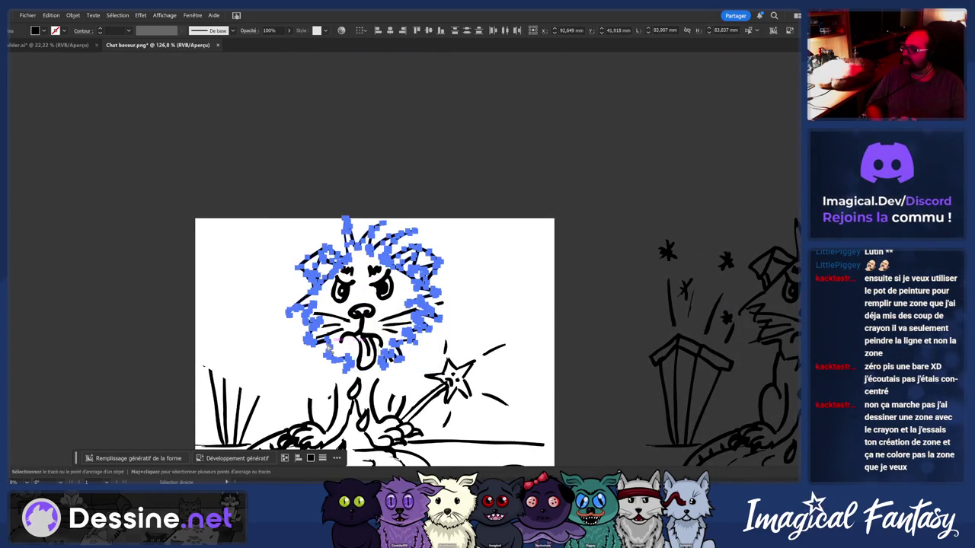
pyautogui.moveTo(335, 335); pyautogui.dragTo(343, 160)
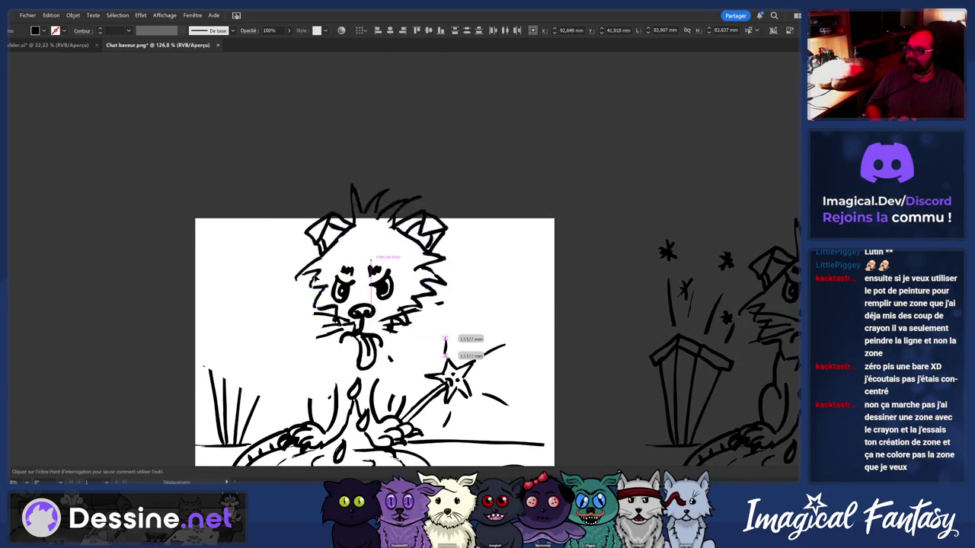
pyautogui.press('z')
pyautogui.click(554, 139)
pyautogui.scroll(-3, 457, 114)
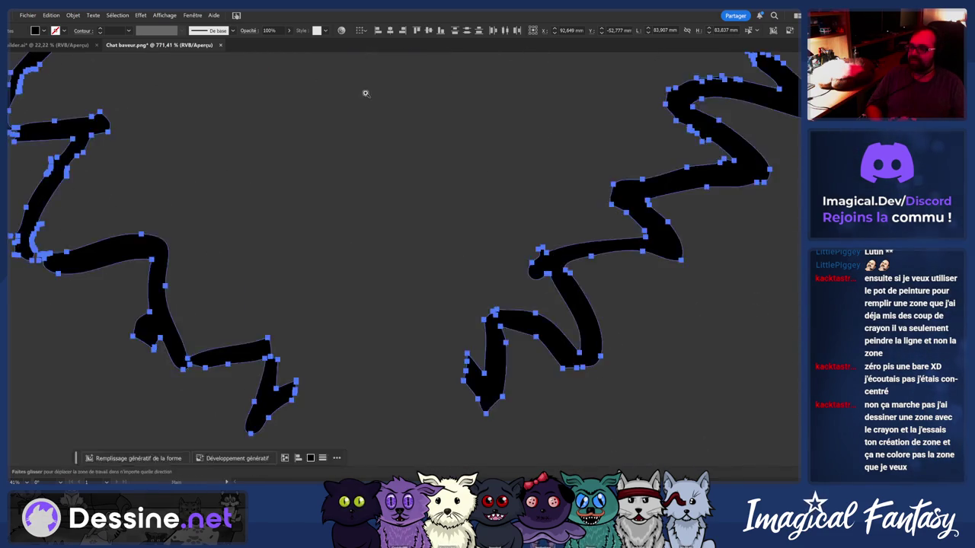
pyautogui.scroll(-2, 327, 229)
pyautogui.scroll(2, 380, 153)
pyautogui.scroll(3, 416, 108)
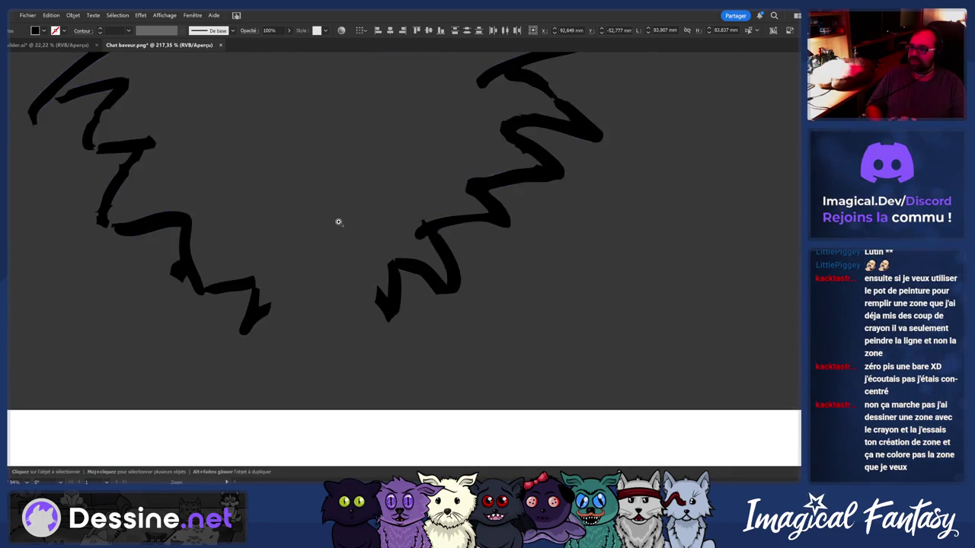
# With the Blob Brush, paint blobs joining the lower stroke ends across their gaps
pyautogui.press('v')
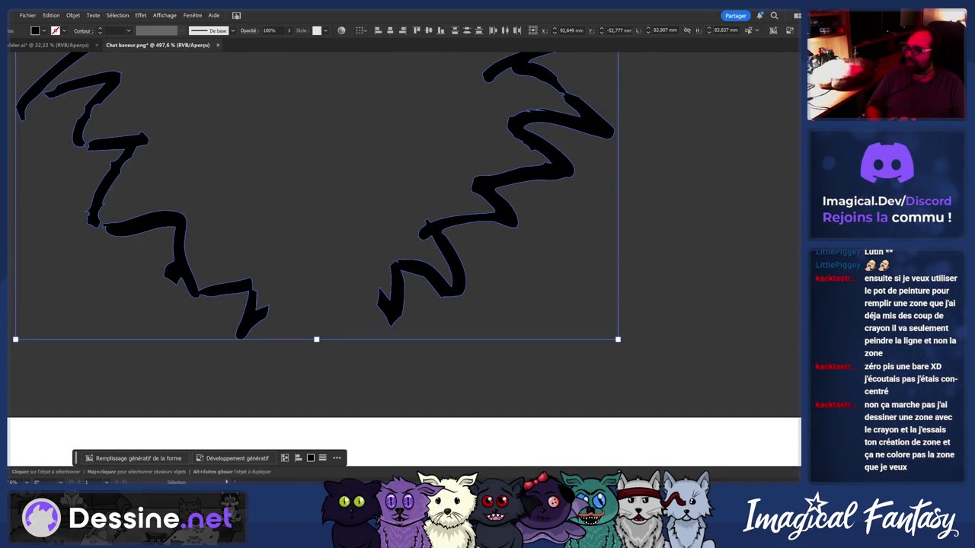
pyautogui.hotkey('shift', 'b')
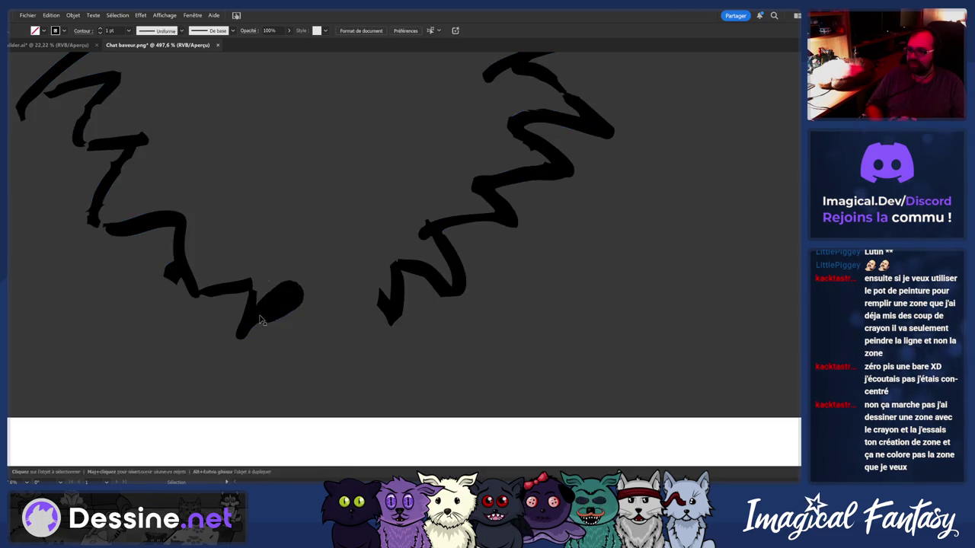
pyautogui.moveTo(282, 298); pyautogui.dragTo(263, 308)
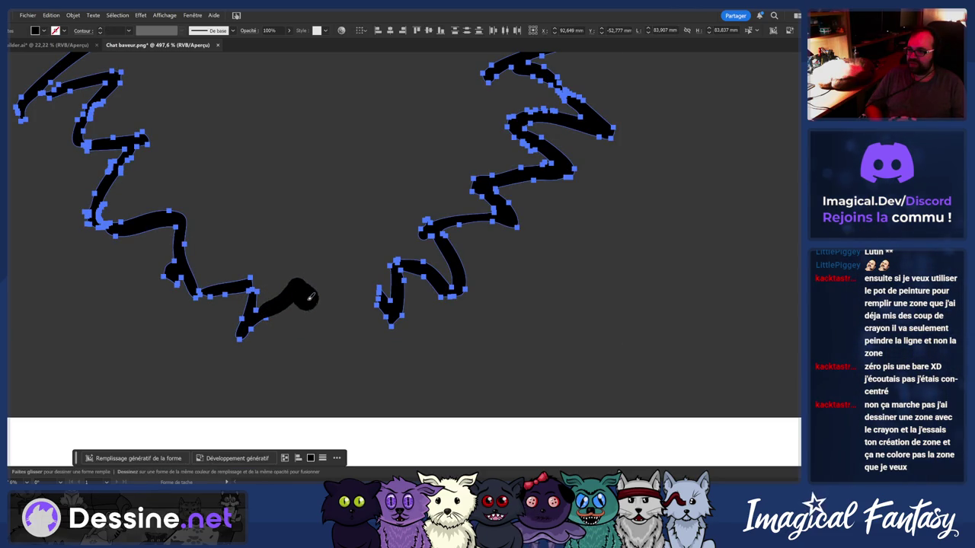
pyautogui.moveTo(331, 309); pyautogui.dragTo(358, 319)
pyautogui.scroll(-4, 335, 289)
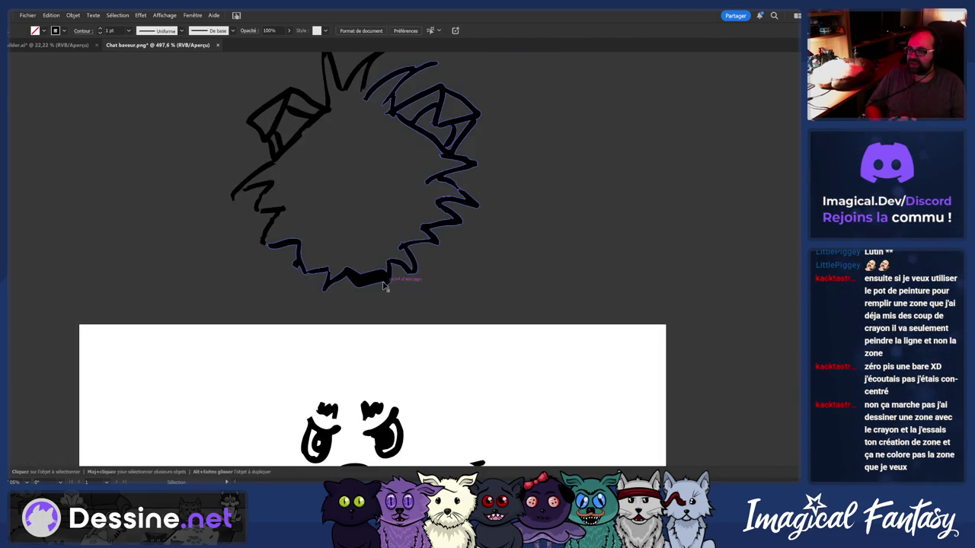
pyautogui.press('v')
pyautogui.hotkey('shift', 'b')
pyautogui.scroll(3, 335, 283)
pyautogui.scroll(2, 260, 297)
# Paint a Blob Brush stroke filling another gap along the outline
pyautogui.moveTo(259, 316)
pyautogui.mouseDown()
pyautogui.moveTo(257, 276)
pyautogui.moveTo(197, 295)
pyautogui.mouseUp()
pyautogui.scroll(-3, 224, 274)
pyautogui.scroll(3, 195, 256)
pyautogui.scroll(-3, 246, 241)
pyautogui.scroll(2, 239, 305)
pyautogui.press('v')
pyautogui.hotkey('shift', 'b')
pyautogui.scroll(-3, 177, 266)
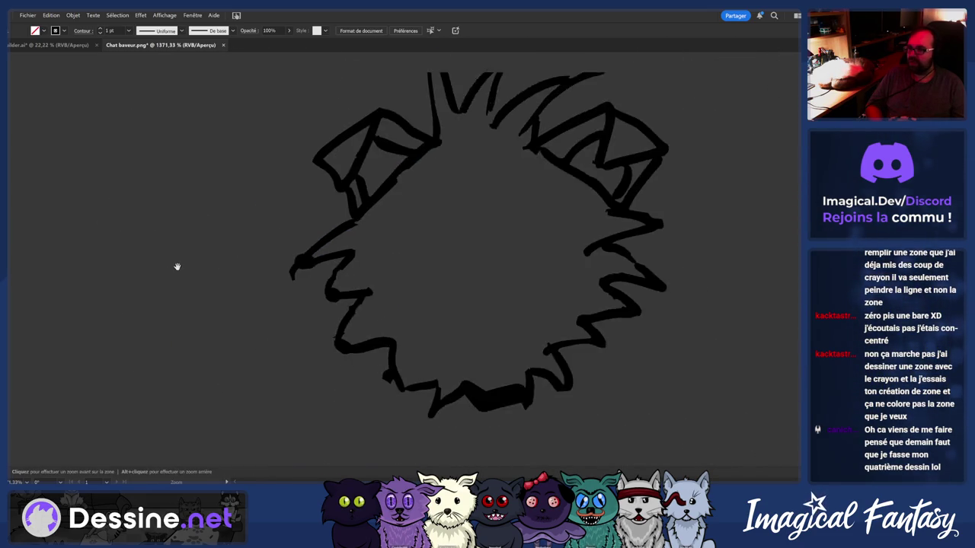
pyautogui.scroll(3, 404, 174)
pyautogui.scroll(2, 457, 192)
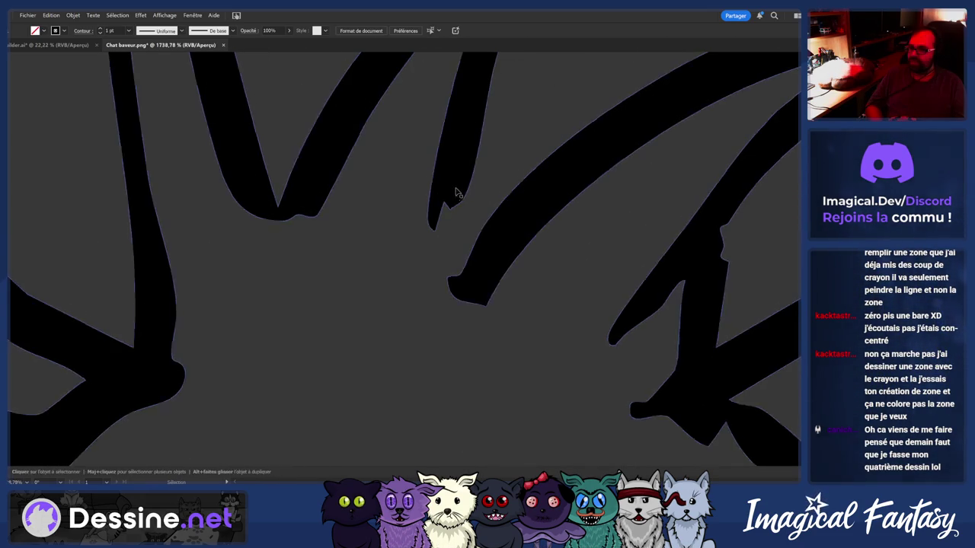
# Paint a round blob merging the lines at the upper junction, then inspect the zigzag stroke's points
pyautogui.hotkey('shift', 'b')
pyautogui.scroll(-3, 457, 193)
pyautogui.moveTo(445, 196)
pyautogui.mouseDown()
pyautogui.moveTo(450, 223)
pyautogui.moveTo(559, 269)
pyautogui.mouseUp()
pyautogui.scroll(2, 561, 239)
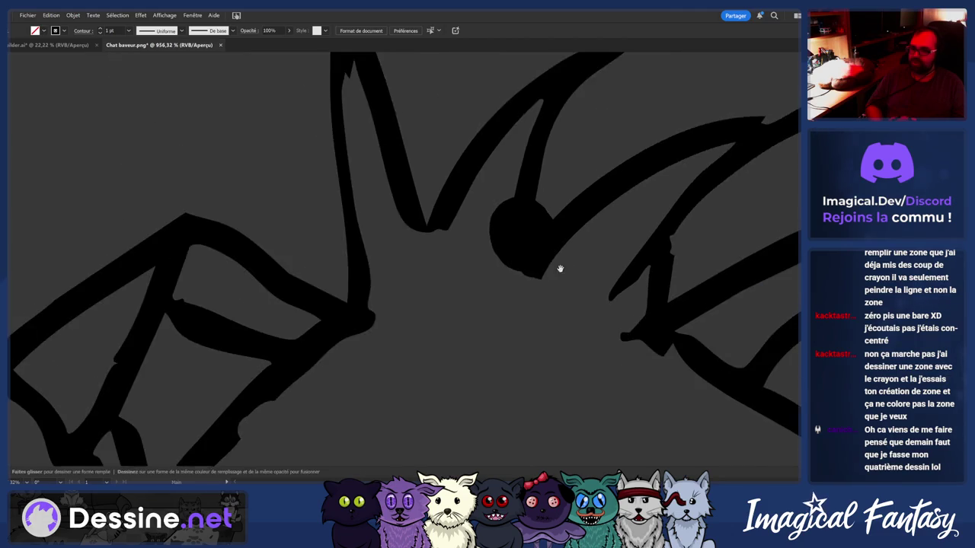
pyautogui.scroll(-2, 560, 269)
pyautogui.scroll(-3, 420, 268)
pyautogui.scroll(1, 381, 270)
pyautogui.scroll(3, 338, 284)
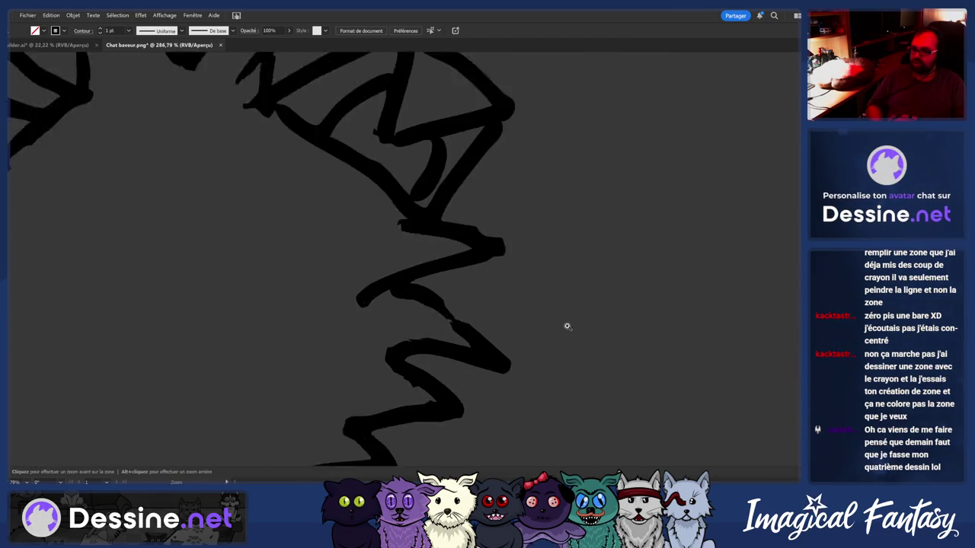
pyautogui.scroll(2, 566, 325)
pyautogui.scroll(-3, 361, 343)
pyautogui.scroll(1, 409, 206)
pyautogui.scroll(-1, 389, 246)
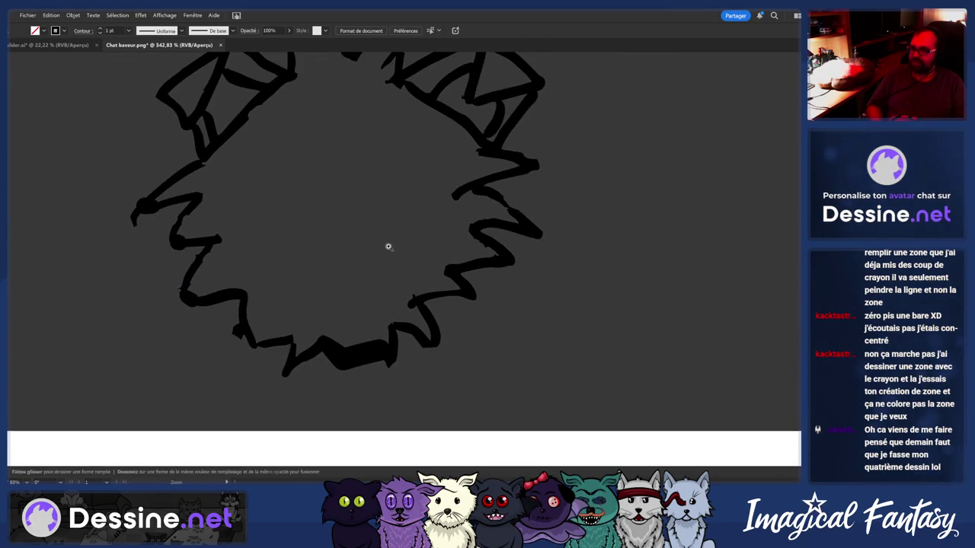
pyautogui.scroll(2, 388, 245)
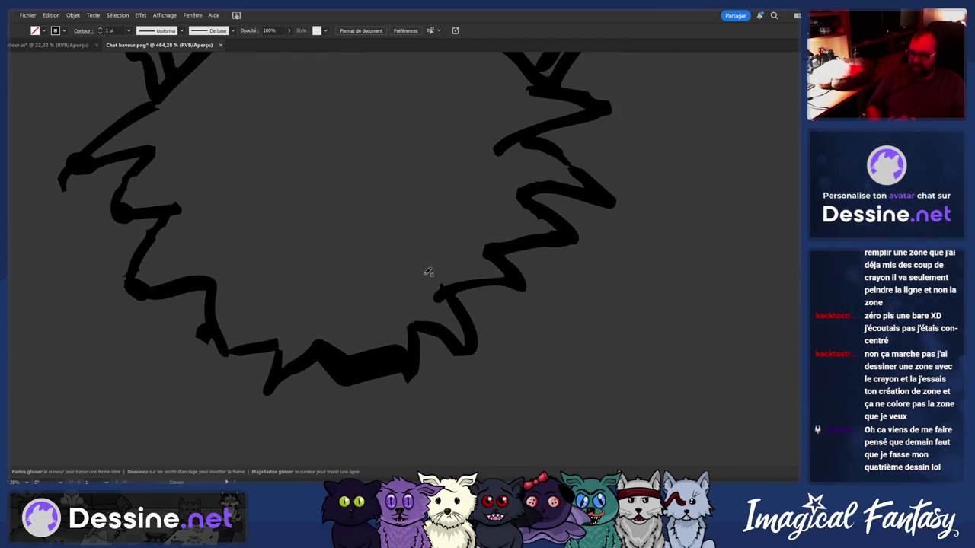
pyautogui.scroll(-3, 363, 276)
pyautogui.scroll(1, 429, 315)
pyautogui.scroll(3, 424, 322)
pyautogui.scroll(1, 501, 347)
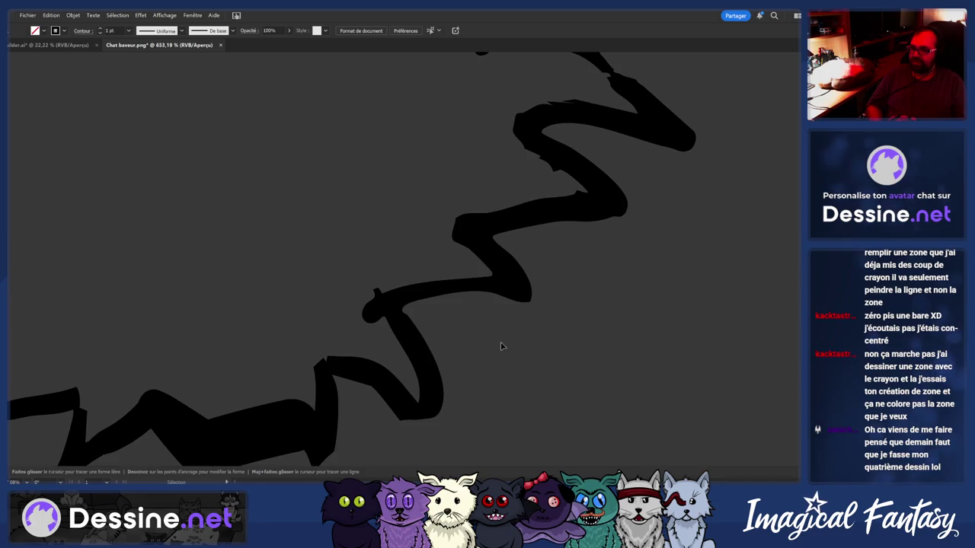
pyautogui.click(409, 291)
pyautogui.hotkey('ctrl', 'shift', 'a')
# Smooth the stroke end to remove the round blob and redraw the lower zigzag section
pyautogui.moveTo(388, 308)
pyautogui.mouseDown()
pyautogui.moveTo(403, 326)
pyautogui.moveTo(394, 301)
pyautogui.mouseUp()
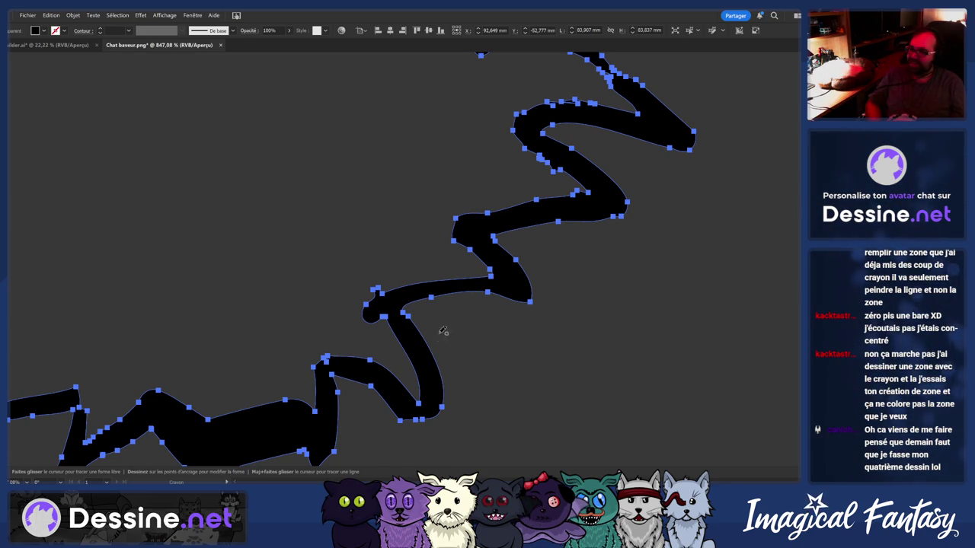
pyautogui.scroll(-5, 372, 308)
pyautogui.scroll(3, 344, 319)
pyautogui.scroll(-2, 345, 319)
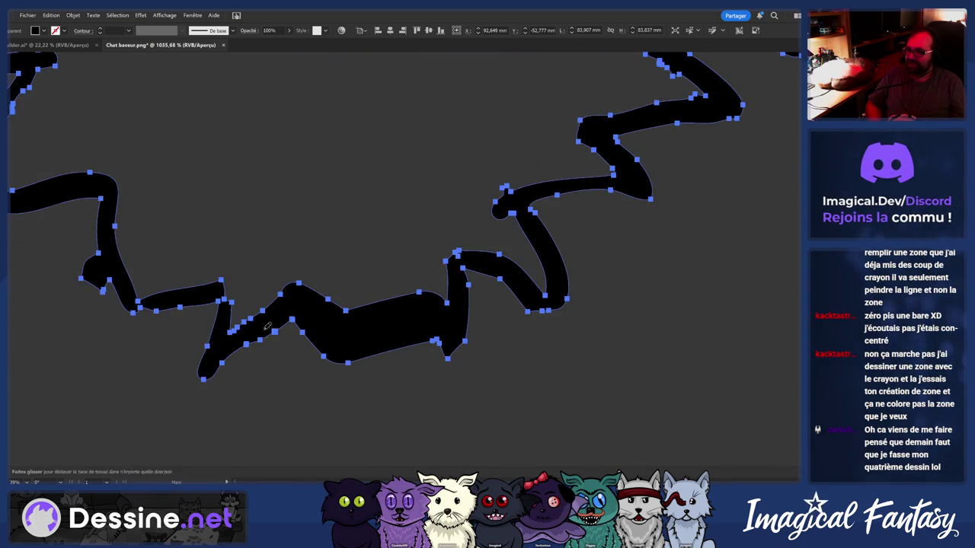
pyautogui.moveTo(274, 331); pyautogui.dragTo(286, 317)
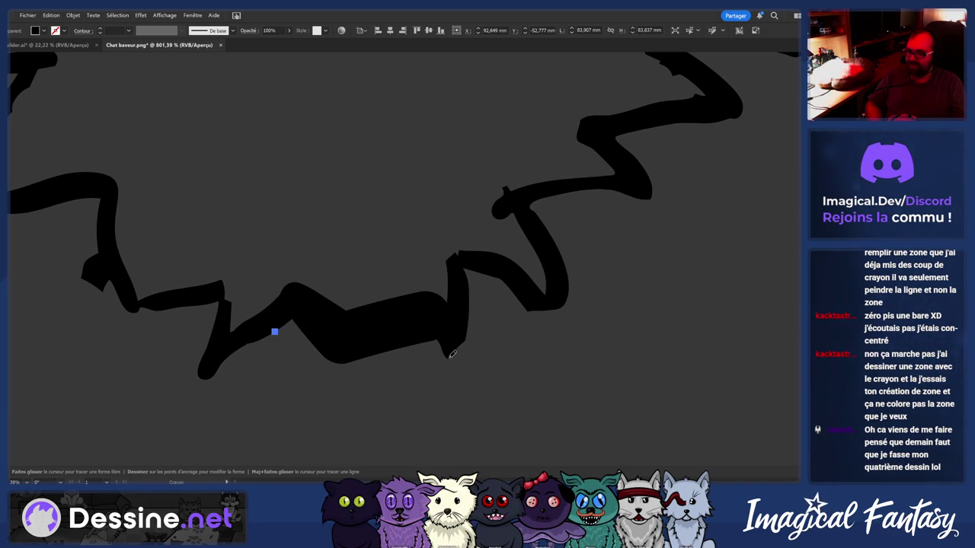
pyautogui.moveTo(453, 353); pyautogui.dragTo(457, 342)
# Smooth the inner edge of the zigzag with the Pencil tool
pyautogui.scroll(-3, 228, 266)
pyautogui.scroll(2, 151, 249)
pyautogui.scroll(2, 151, 249)
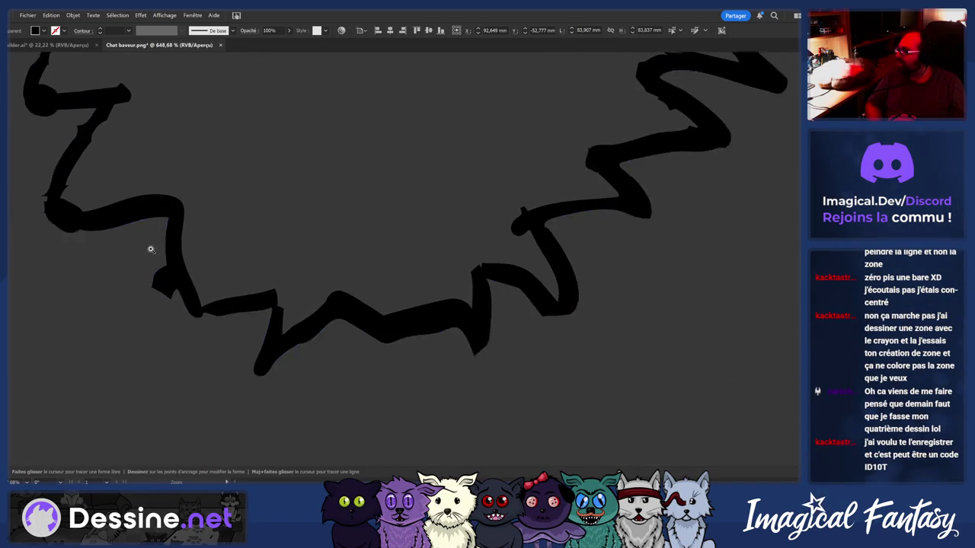
pyautogui.scroll(-2, 151, 249)
pyautogui.scroll(3, 135, 243)
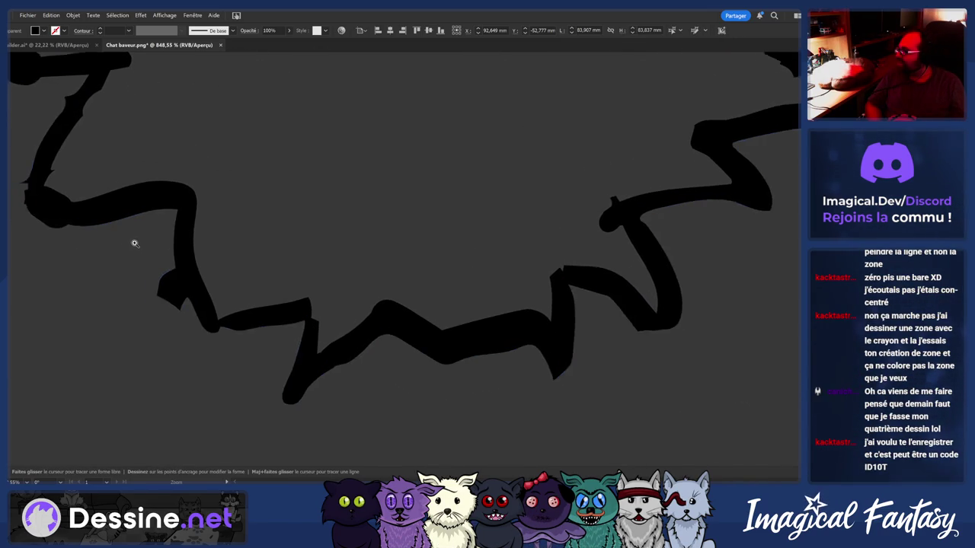
pyautogui.scroll(1, 135, 243)
pyautogui.scroll(1, 126, 242)
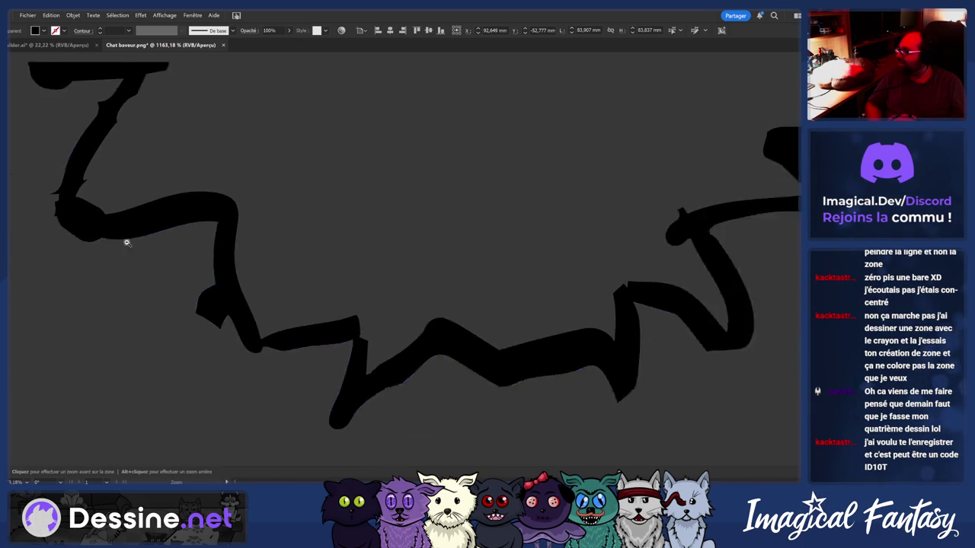
pyautogui.scroll(-2, 126, 242)
pyautogui.scroll(-1, 64, 228)
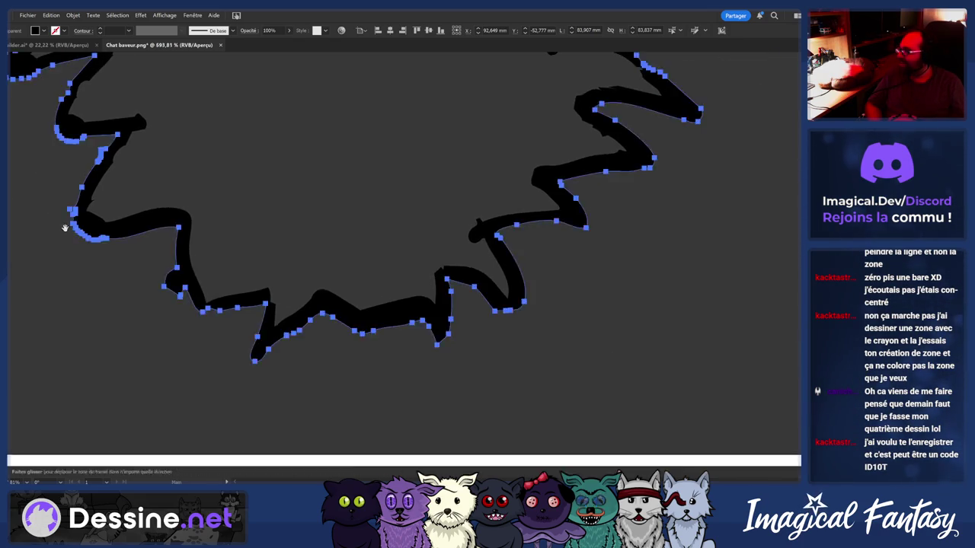
pyautogui.scroll(-1, 65, 227)
pyautogui.scroll(2, 196, 284)
pyautogui.scroll(1, 196, 285)
pyautogui.press('n')
pyautogui.moveTo(224, 197); pyautogui.dragTo(188, 259)
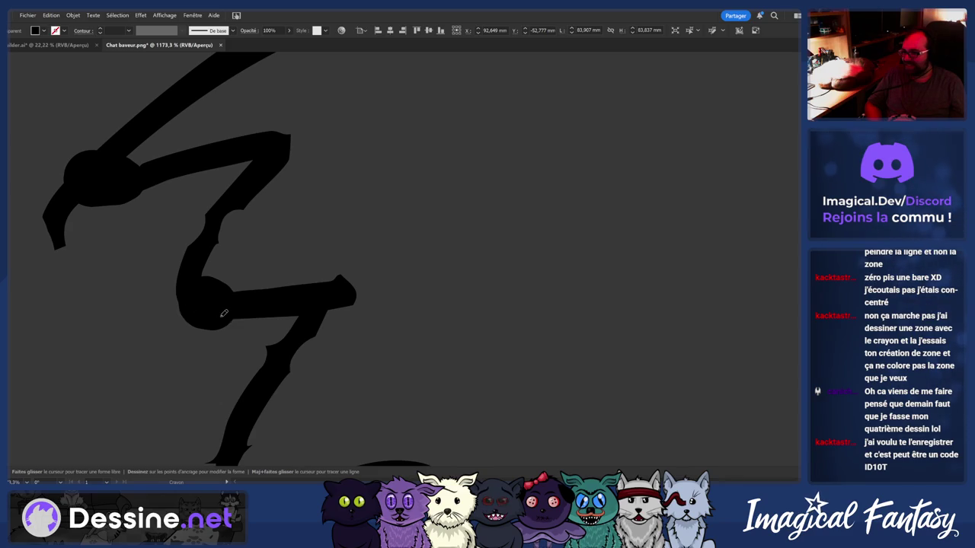
# Further smooth the zigzag's inner edge, then select the black outline path for Pencil edits
pyautogui.scroll(1, 270, 204)
pyautogui.moveTo(274, 206); pyautogui.dragTo(242, 253)
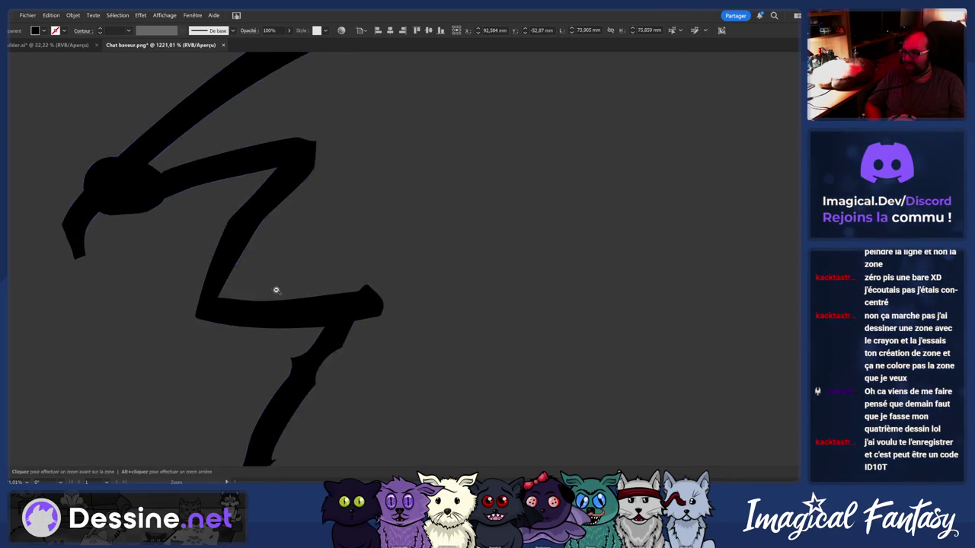
pyautogui.scroll(-1, 276, 287)
pyautogui.press('v')
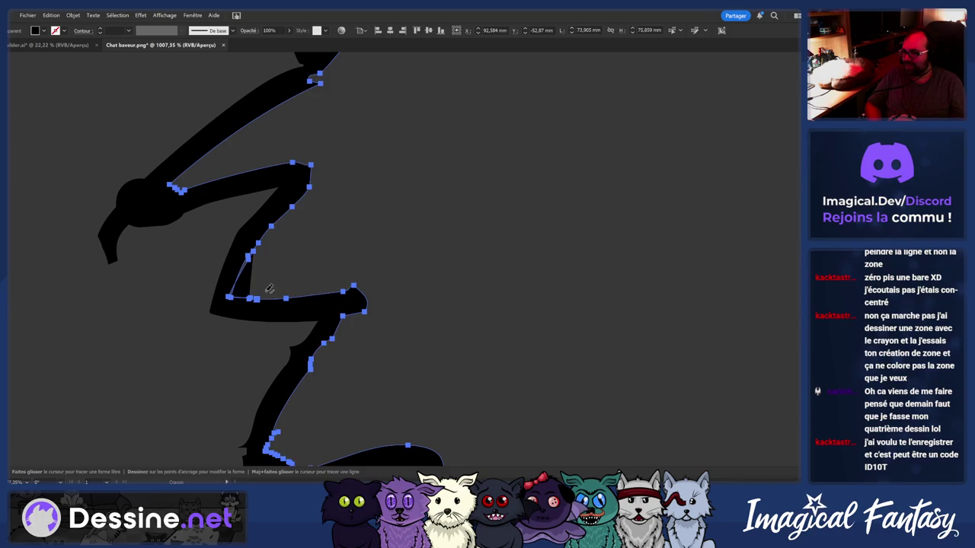
pyautogui.scroll(1, 259, 226)
pyautogui.click(259, 226)
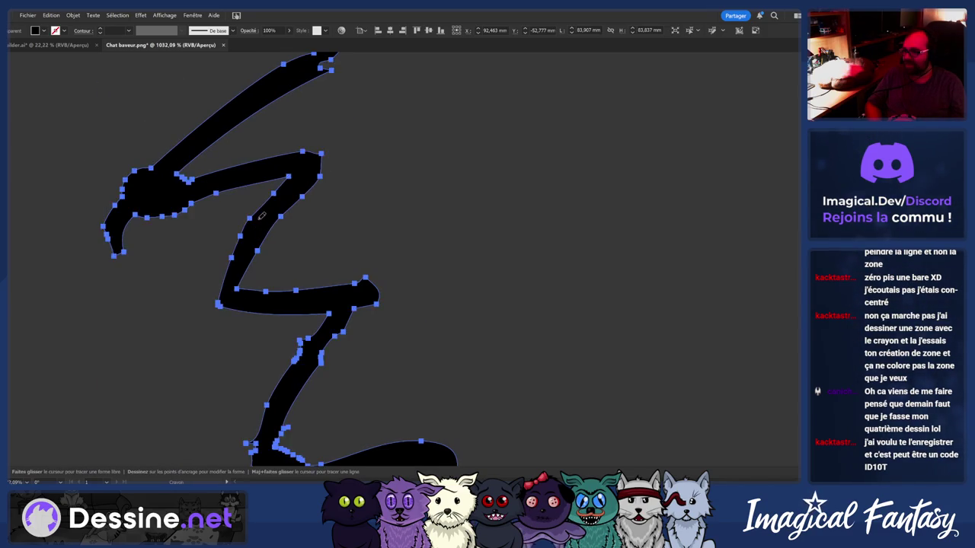
pyautogui.press('n')
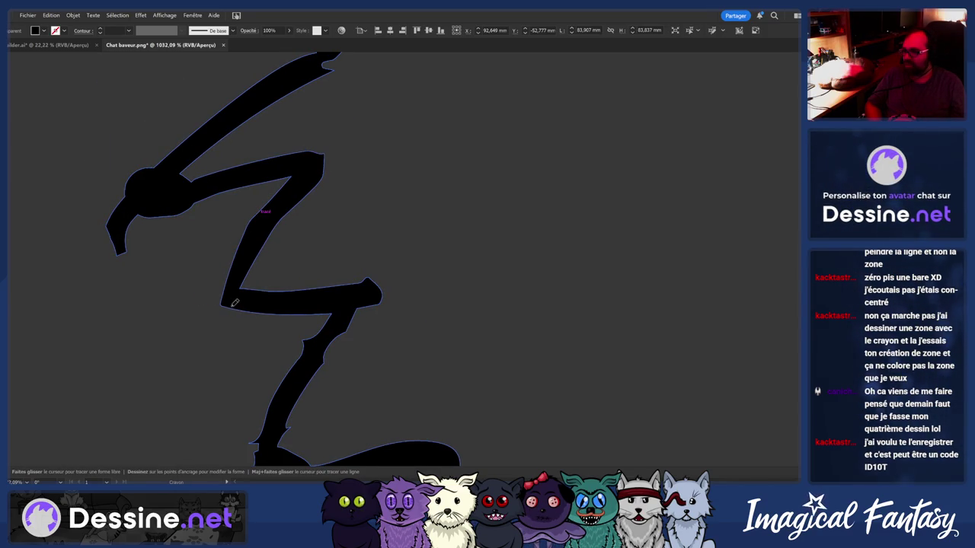
# Undo and redo the last pencil change, then reselect the black outline path
pyautogui.hotkey('ctrl', 'z')
pyautogui.hotkey('ctrl', 'z')
pyautogui.hotkey('ctrl', 'z')
pyautogui.hotkey('ctrl', 'z')
pyautogui.hotkey('ctrl', 'shift', 'z')
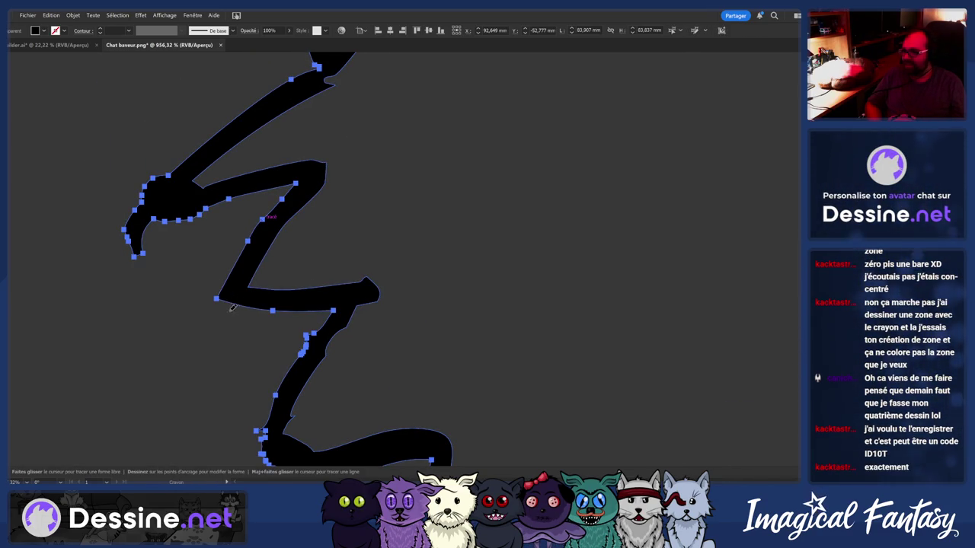
pyautogui.press('z')
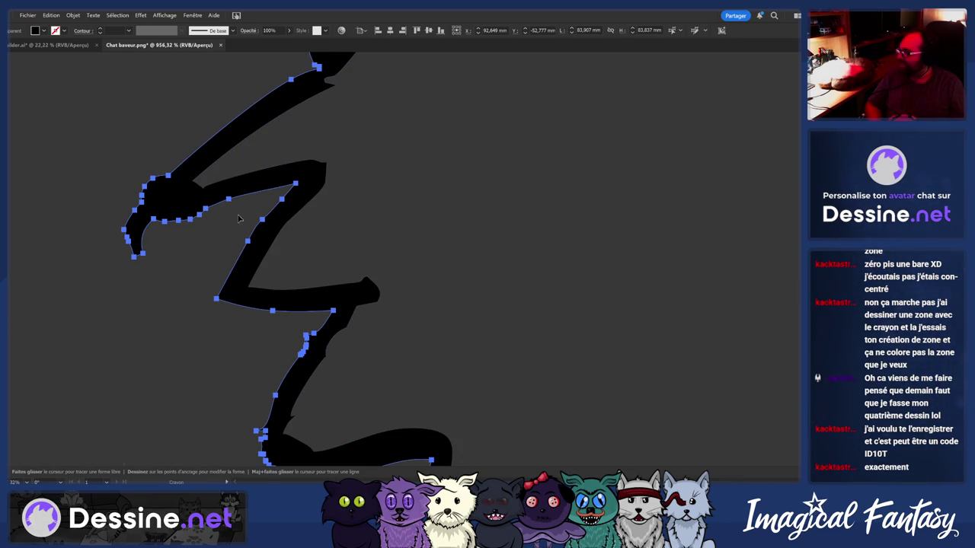
pyautogui.scroll(-5, 238, 219)
pyautogui.scroll(6, 258, 244)
pyautogui.hotkey('ctrl', 'shift', 'a')
pyautogui.keyDown('ctrl'); pyautogui.click(221, 314); pyautogui.keyUp('ctrl')
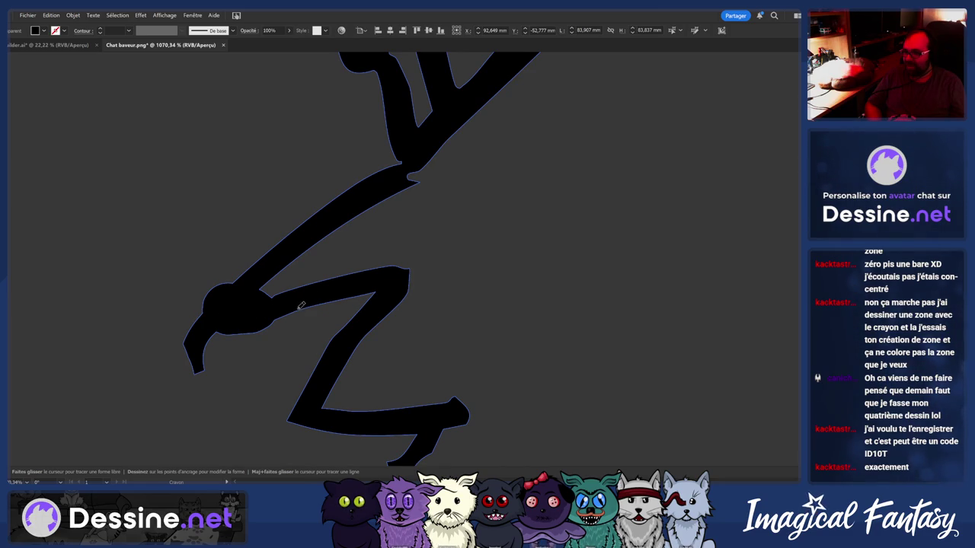
# Redraw the left blob of the outline into a sharp tip and reselect the path
pyautogui.moveTo(300, 304); pyautogui.dragTo(300, 289)
pyautogui.scroll(1, 285, 265)
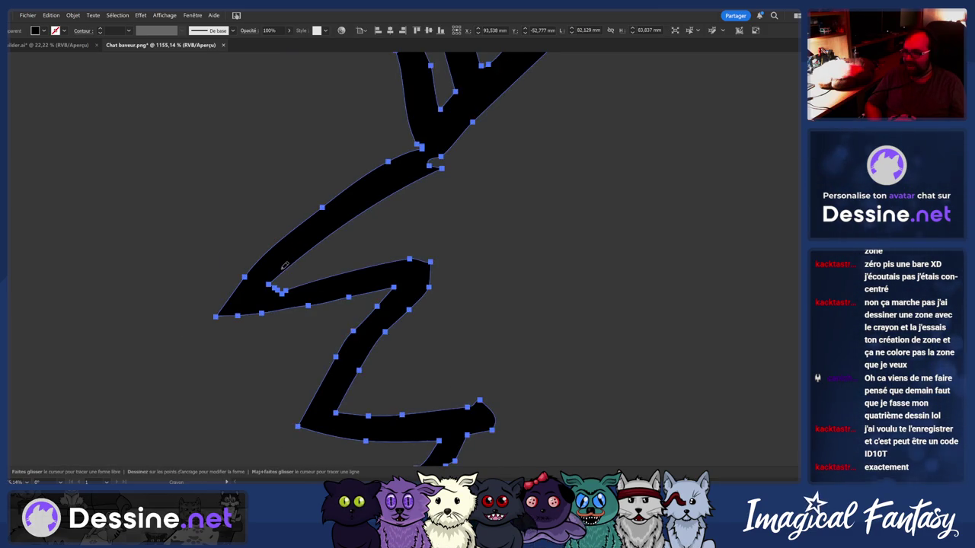
pyautogui.hotkey('ctrl', 'shift', 'a')
pyautogui.keyDown('ctrl'); pyautogui.click(305, 287); pyautogui.keyUp('ctrl')
pyautogui.hotkey('ctrl', 'shift', 'a')
pyautogui.keyDown('ctrl'); pyautogui.click(301, 281); pyautogui.keyUp('ctrl')
pyautogui.scroll(-2, 301, 281)
# Bring up the path's simplify controls and undo the rounded bump on the lower zigzag
pyautogui.hotkey('ctrl', 'shift', 'a')
pyautogui.keyDown('ctrl'); pyautogui.click(305, 264); pyautogui.keyUp('ctrl')
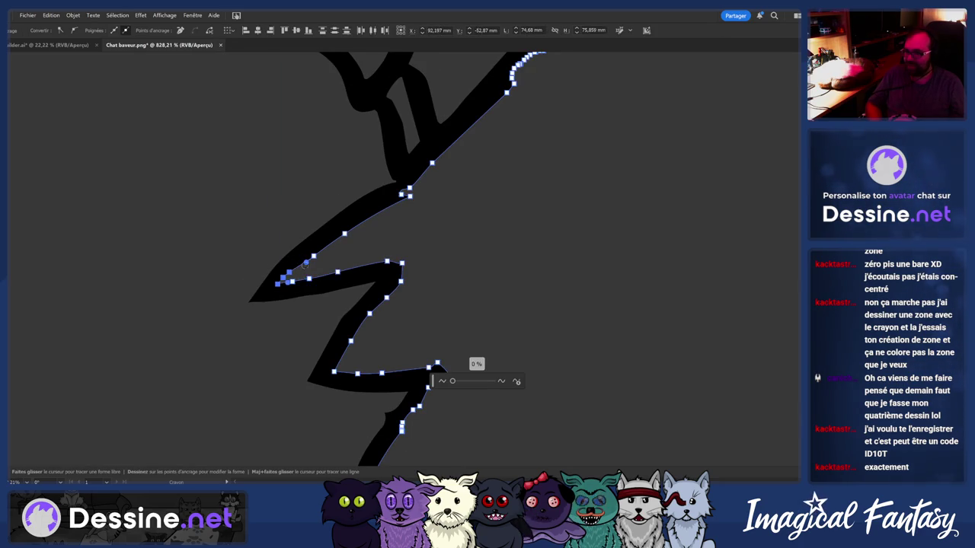
pyautogui.scroll(-1, 348, 337)
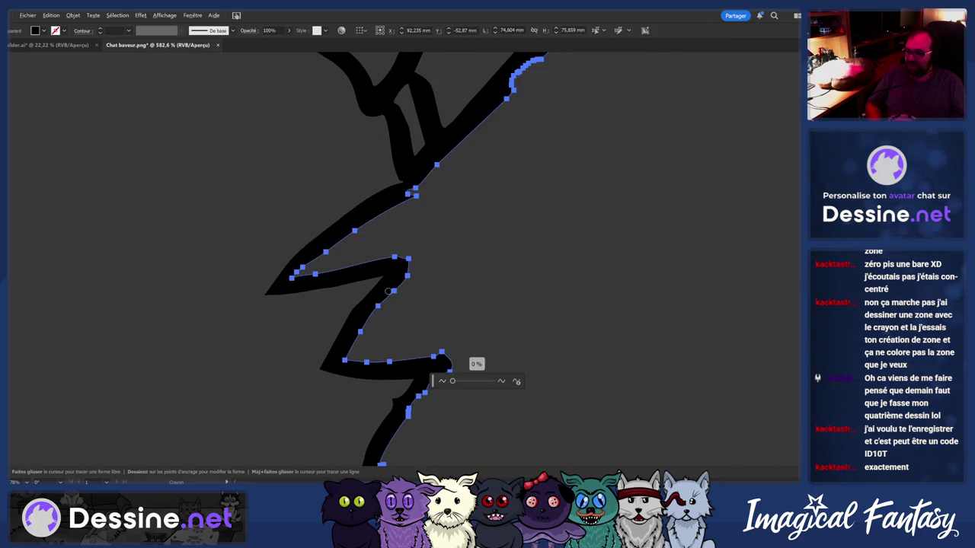
pyautogui.scroll(1, 370, 354)
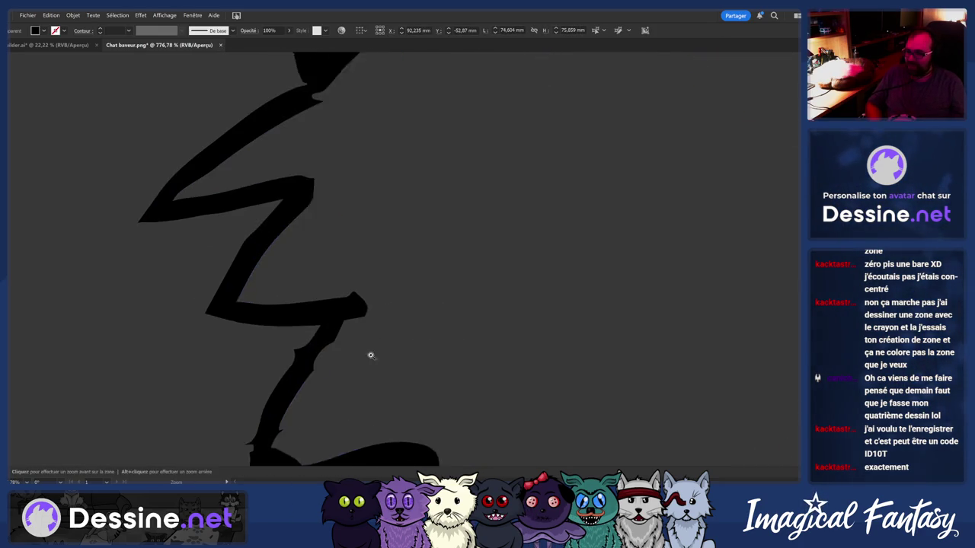
pyautogui.scroll(1, 357, 310)
pyautogui.hotkey('ctrl', 'z')
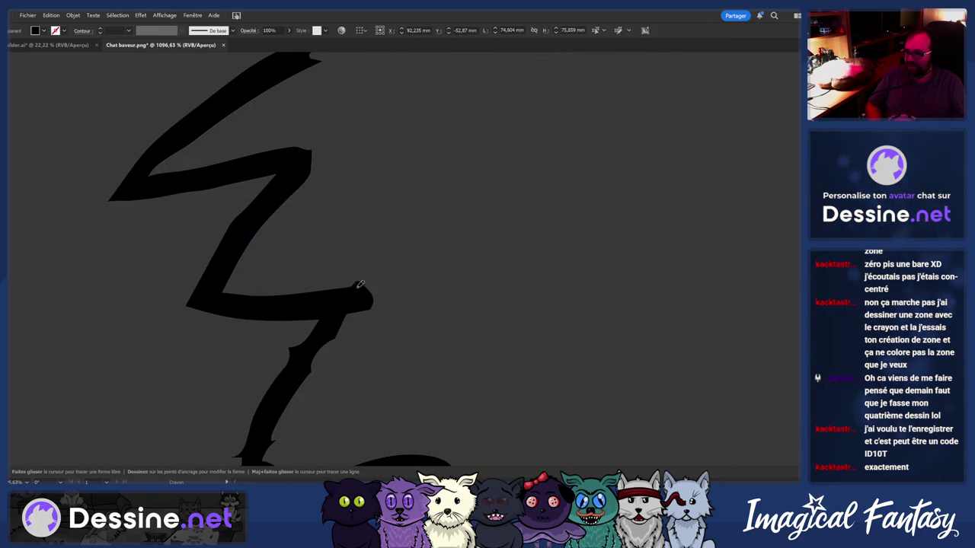
# Zoom out to reframe the zigzag outline and undo the extra anchor edits
pyautogui.press('z')
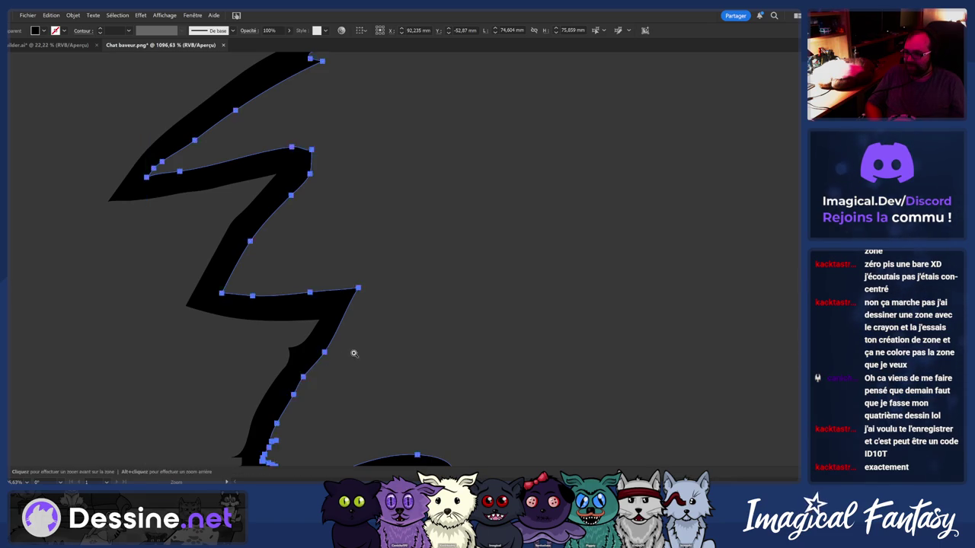
pyautogui.moveTo(353, 352); pyautogui.dragTo(280, 291)
pyautogui.hotkey('ctrl', 'z')
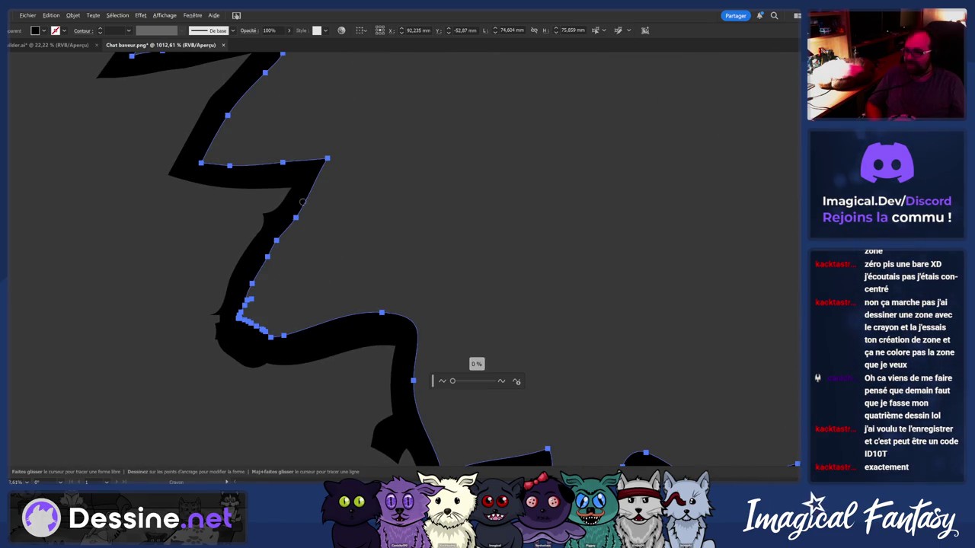
pyautogui.hotkey('ctrl', 'z')
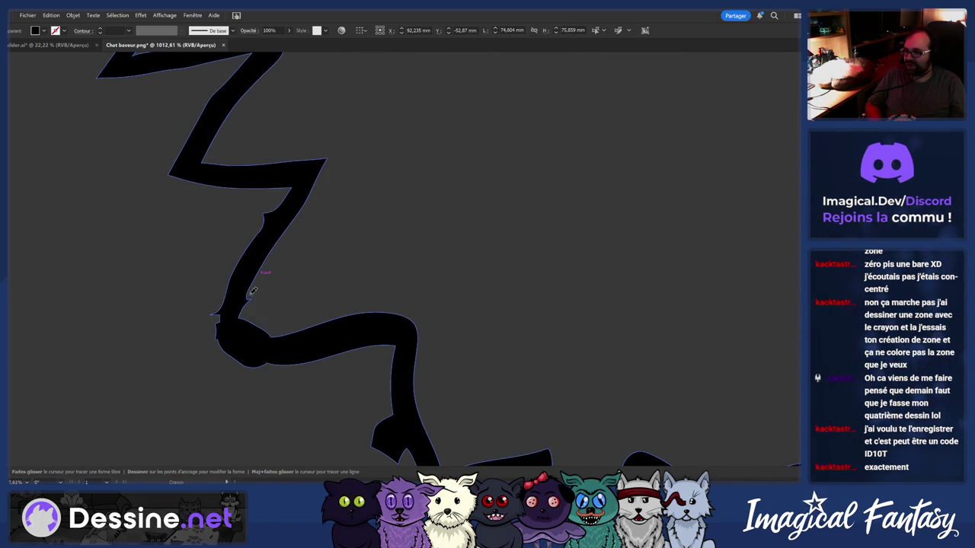
pyautogui.hotkey('ctrl', 'z')
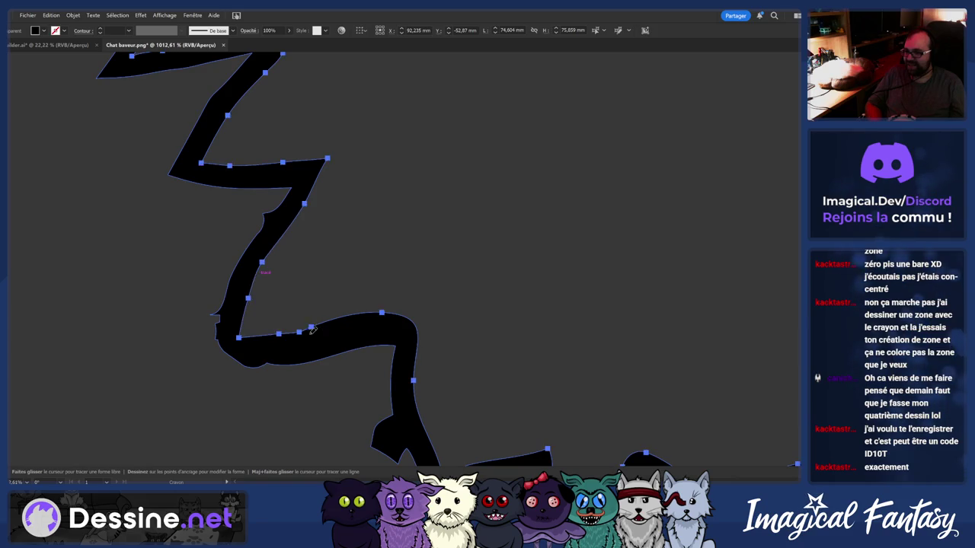
pyautogui.scroll(-2, 286, 308)
# Redraw the bottom stretch of the zigzag smoothly, undoing the pencil bumps at the corners
pyautogui.moveTo(274, 329); pyautogui.dragTo(314, 322)
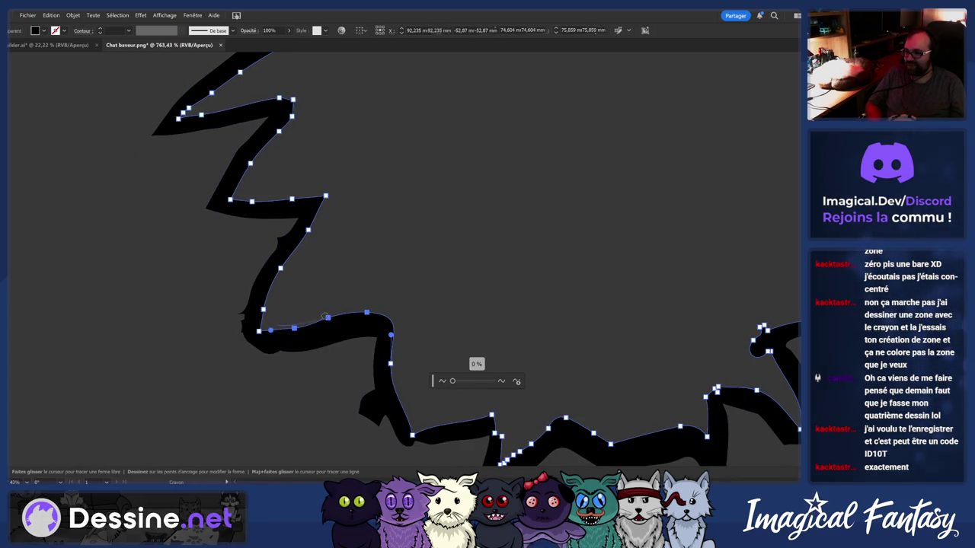
pyautogui.scroll(2, 304, 338)
pyautogui.press('v')
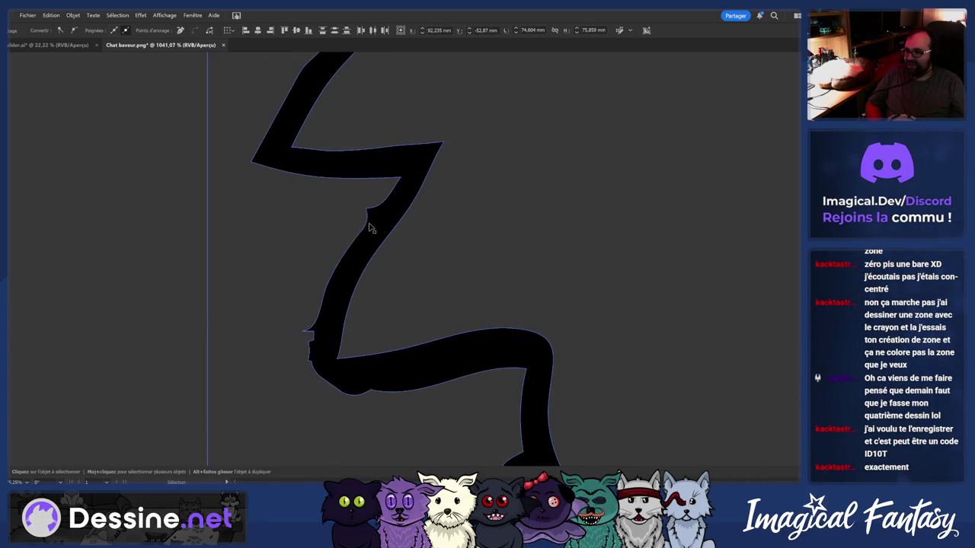
pyautogui.click(379, 217)
pyautogui.press('n')
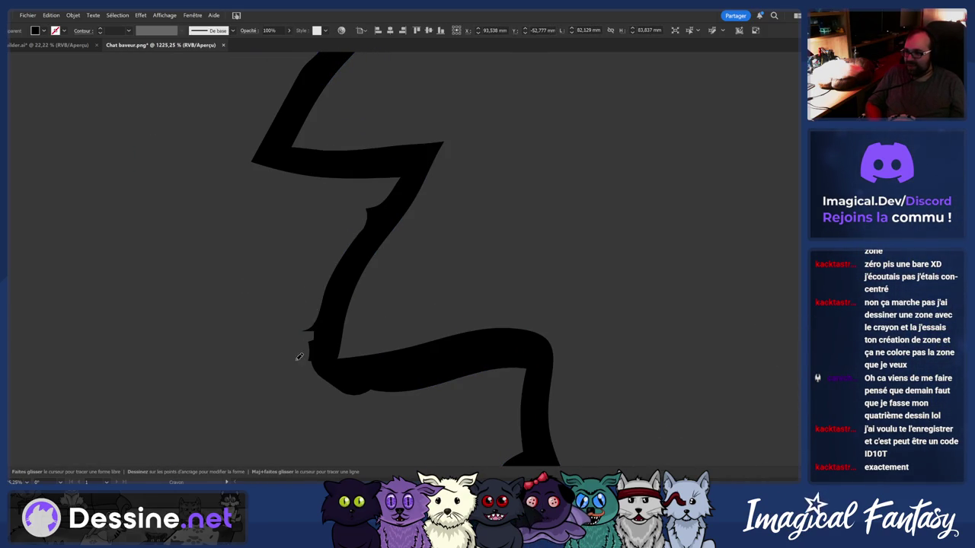
pyautogui.hotkey('ctrl', 'z')
pyautogui.press('v')
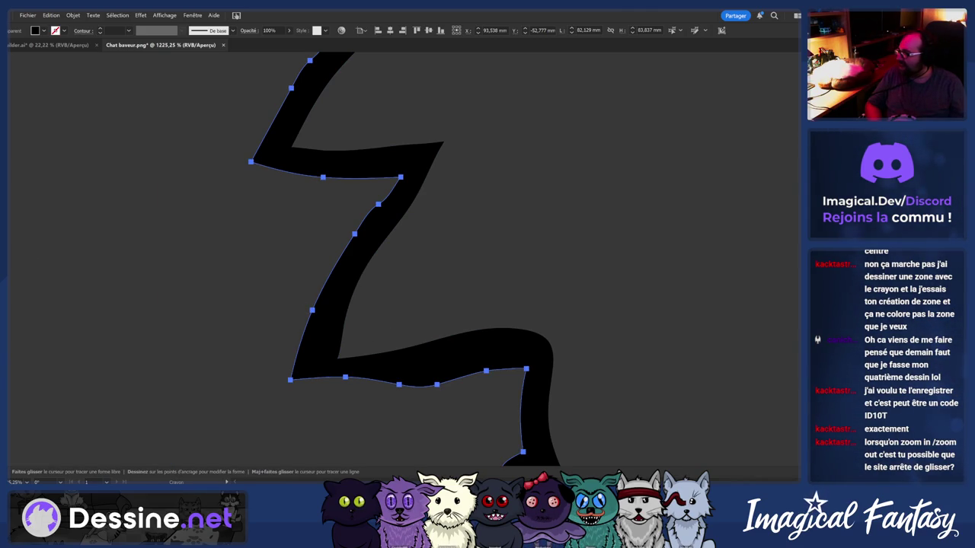
# Open day 5 of the Dessine.net Advent calendar, restore the autosaved green-face drawing and dismiss the theme notice
pyautogui.click(282, 453)
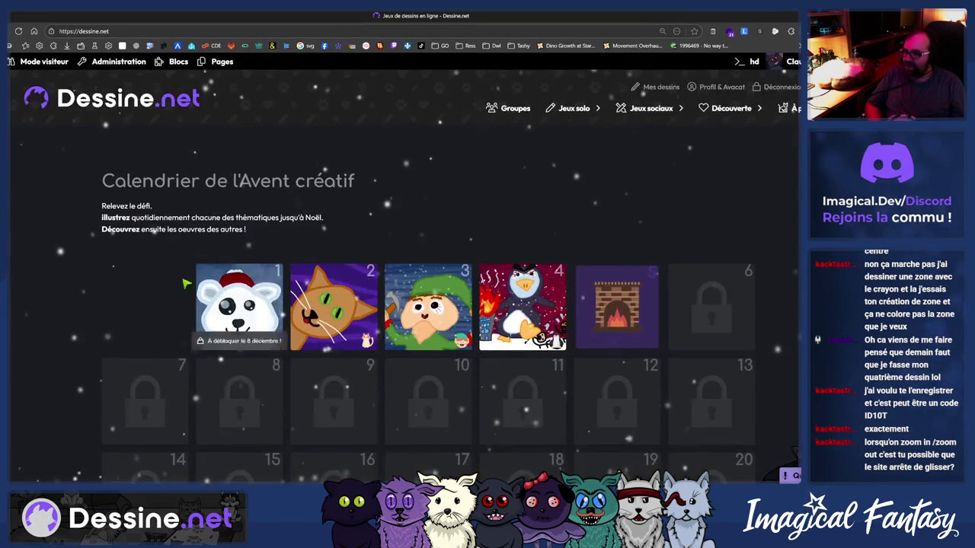
pyautogui.click(578, 291)
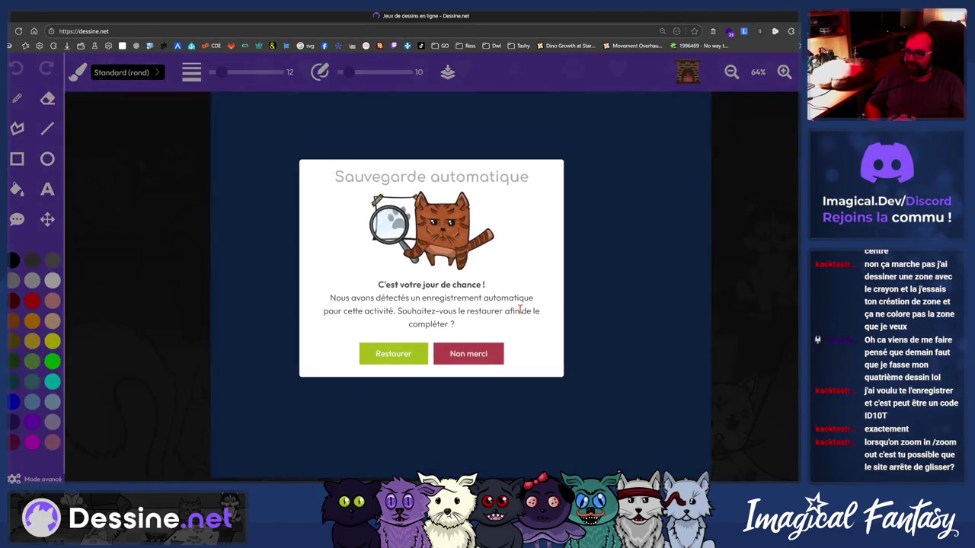
pyautogui.click(408, 356)
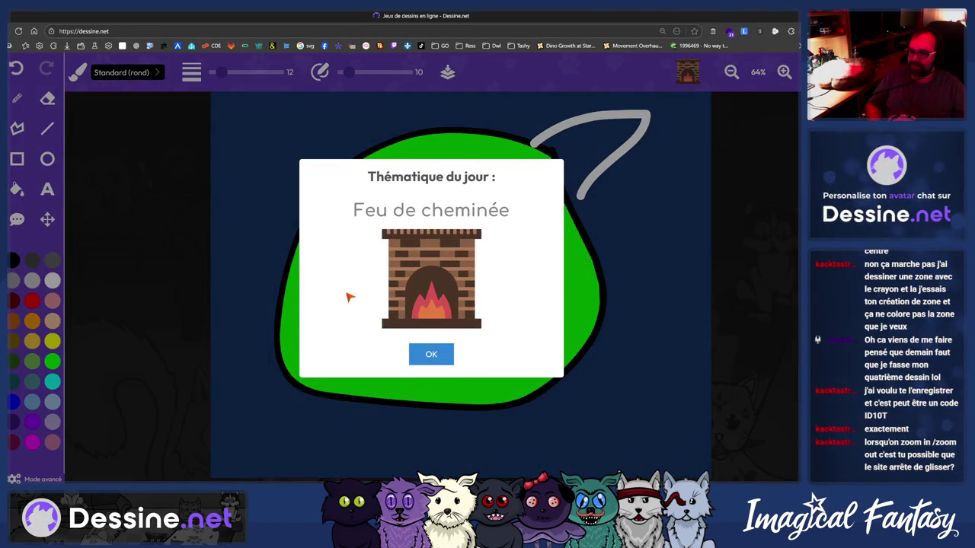
pyautogui.click(431, 355)
pyautogui.scroll(5, 441, 343)
pyautogui.scroll(-5, 443, 344)
pyautogui.scroll(5, 445, 345)
pyautogui.scroll(-5, 444, 344)
pyautogui.scroll(5, 446, 343)
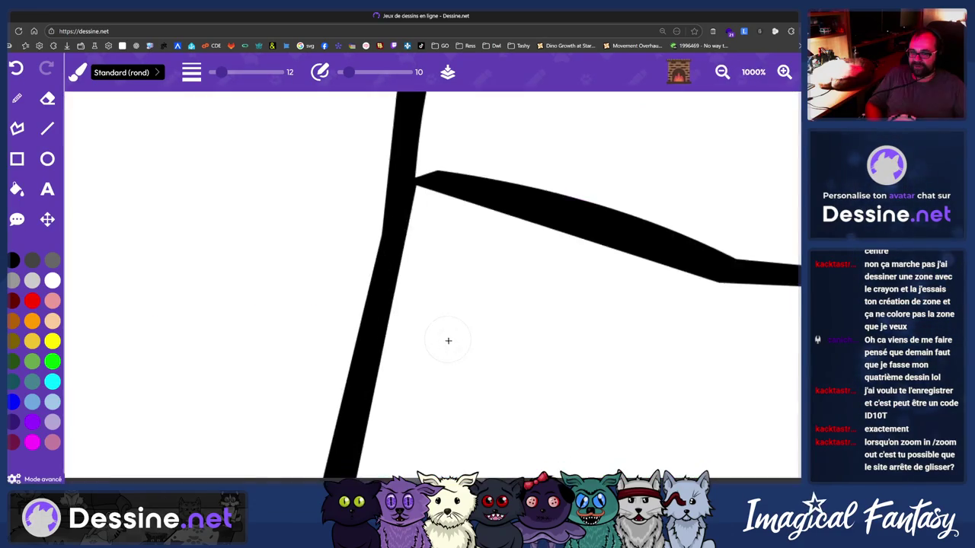
pyautogui.scroll(-5, 448, 340)
pyautogui.scroll(5, 450, 337)
pyautogui.scroll(5, 450, 337)
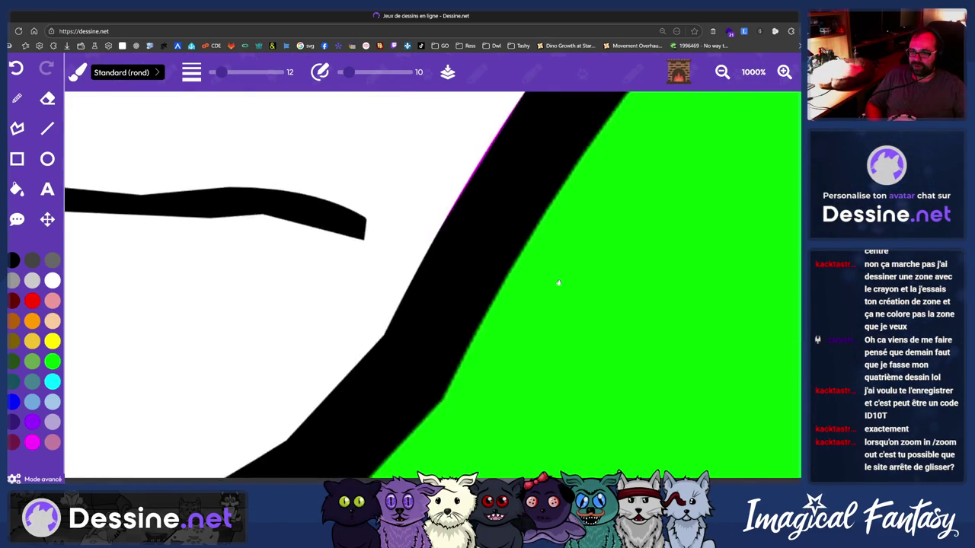
pyautogui.scroll(-5, 546, 330)
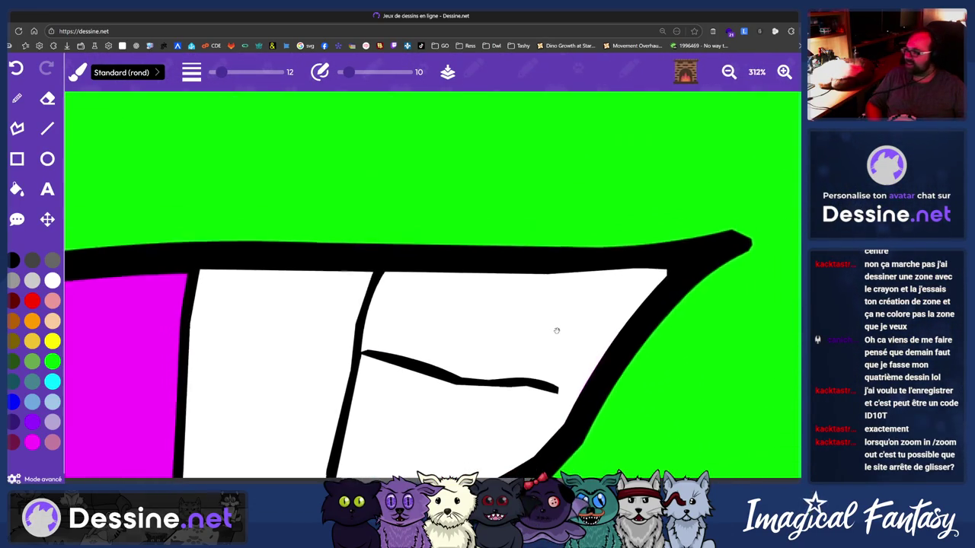
pyautogui.scroll(-2, 533, 327)
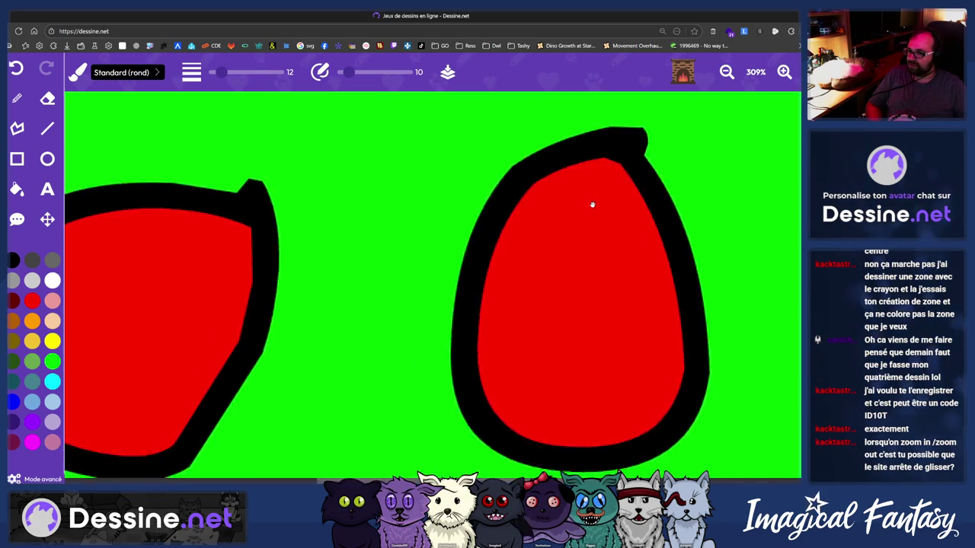
pyautogui.scroll(-3, 365, 272)
pyautogui.scroll(-3, 381, 275)
pyautogui.scroll(3, 396, 282)
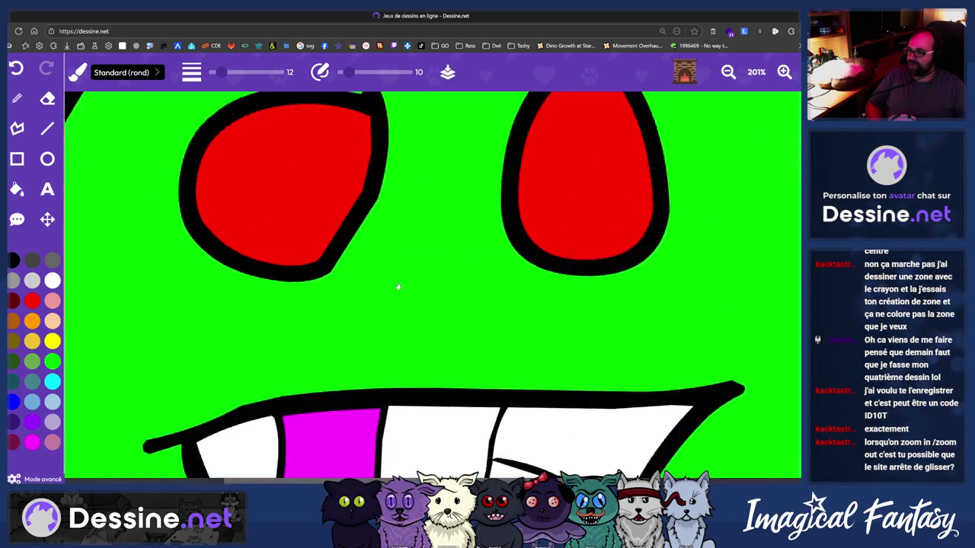
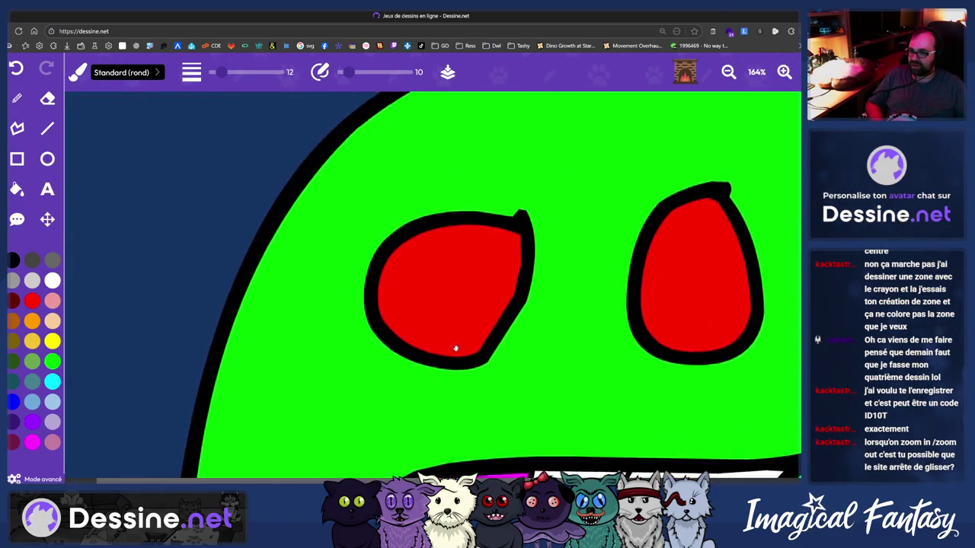
# Zoom in on the drawing's face until the green area fills the view, then zoom back out
pyautogui.scroll(-2, 394, 293)
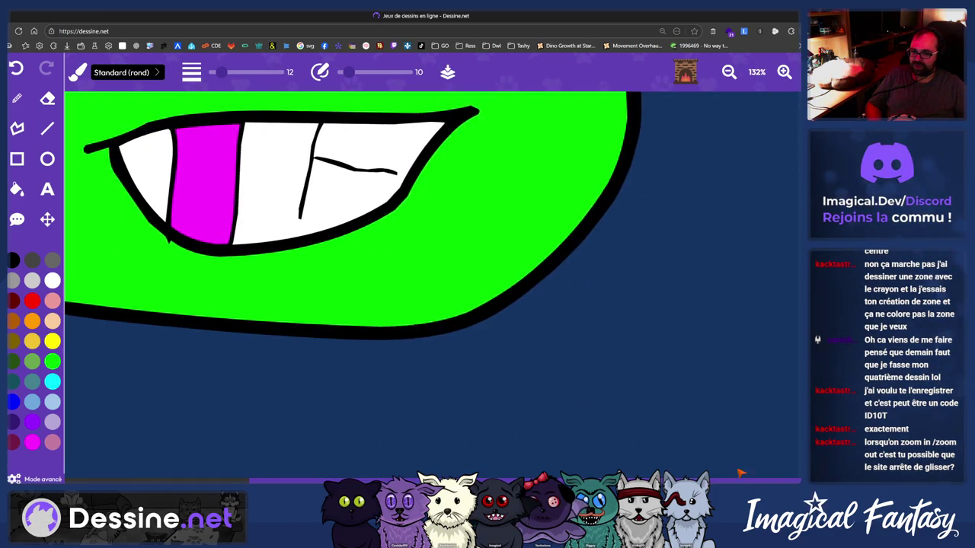
pyautogui.scroll(-1, 492, 306)
pyautogui.scroll(2, 492, 306)
pyautogui.scroll(2, 457, 285)
pyautogui.scroll(-3, 447, 276)
pyautogui.scroll(-5, 450, 274)
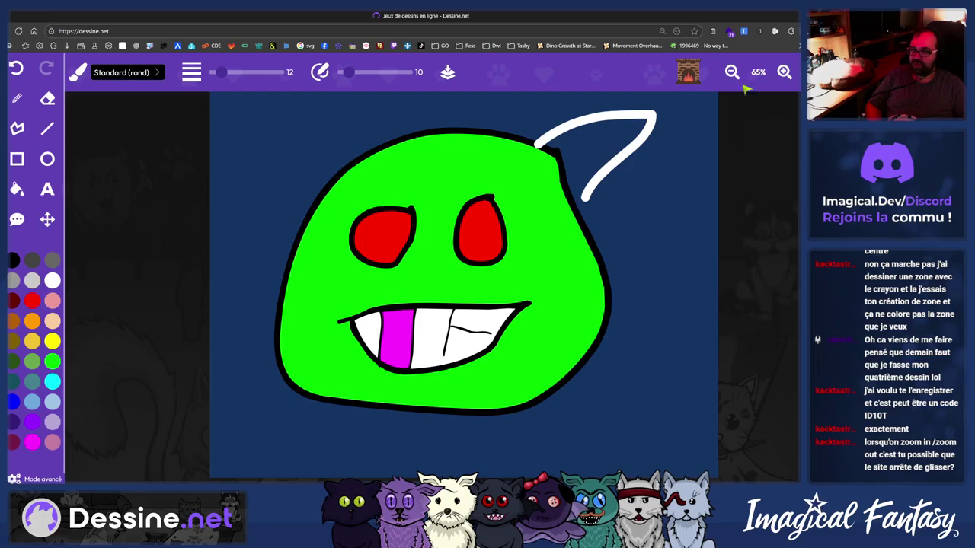
pyautogui.scroll(2, 462, 278)
pyautogui.scroll(2, 462, 277)
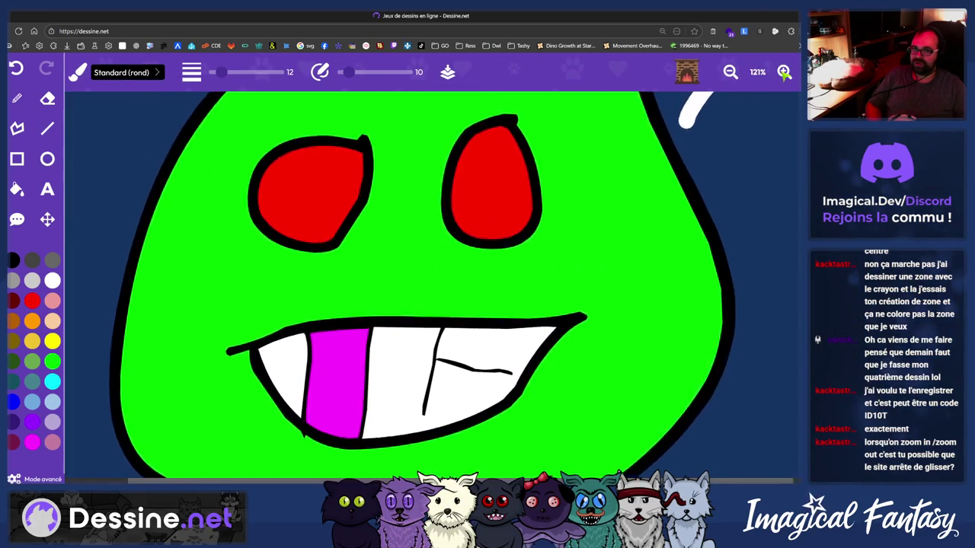
pyautogui.scroll(2, 463, 278)
pyautogui.scroll(1, 462, 278)
pyautogui.scroll(-2, 759, 93)
pyautogui.scroll(-2, 760, 93)
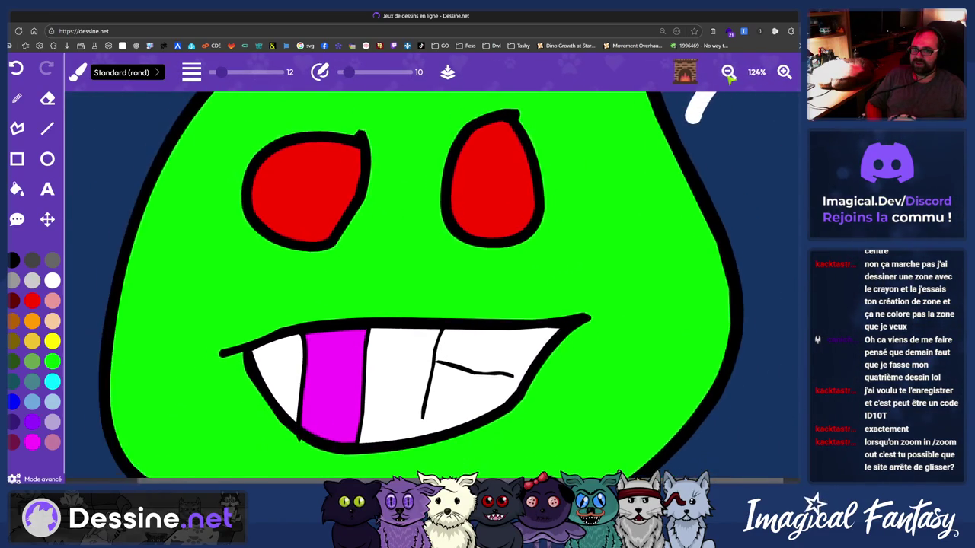
pyautogui.click(785, 72)
pyautogui.click(784, 71)
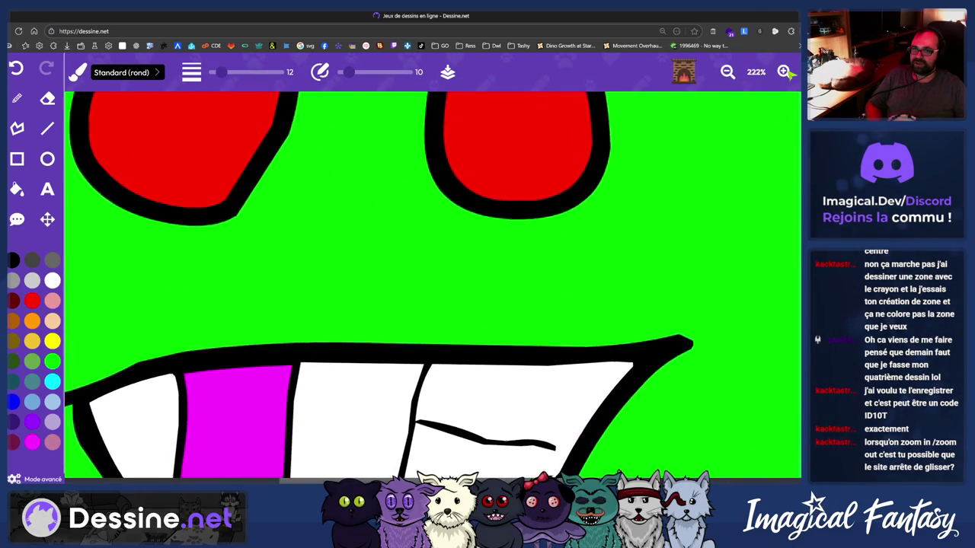
pyautogui.click(784, 72)
pyautogui.click(785, 72)
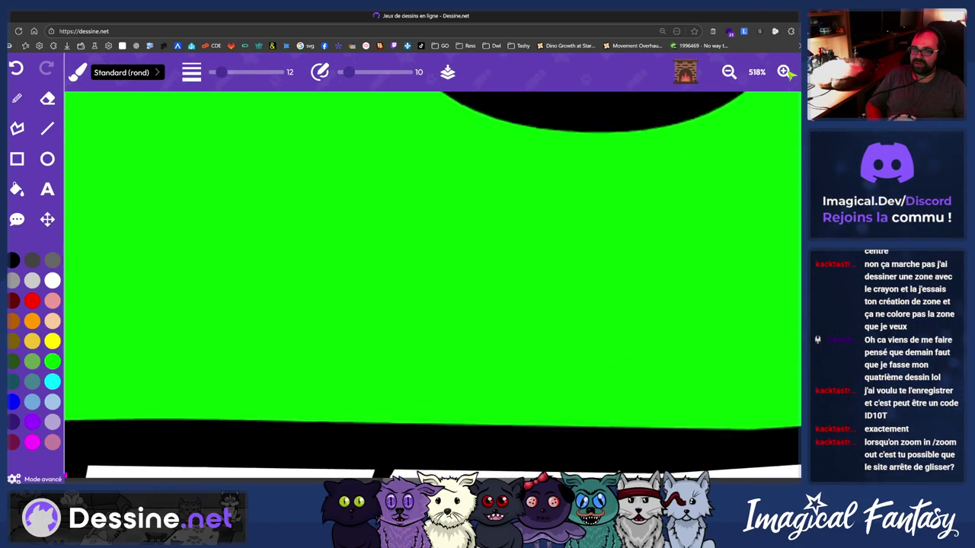
pyautogui.click(785, 71)
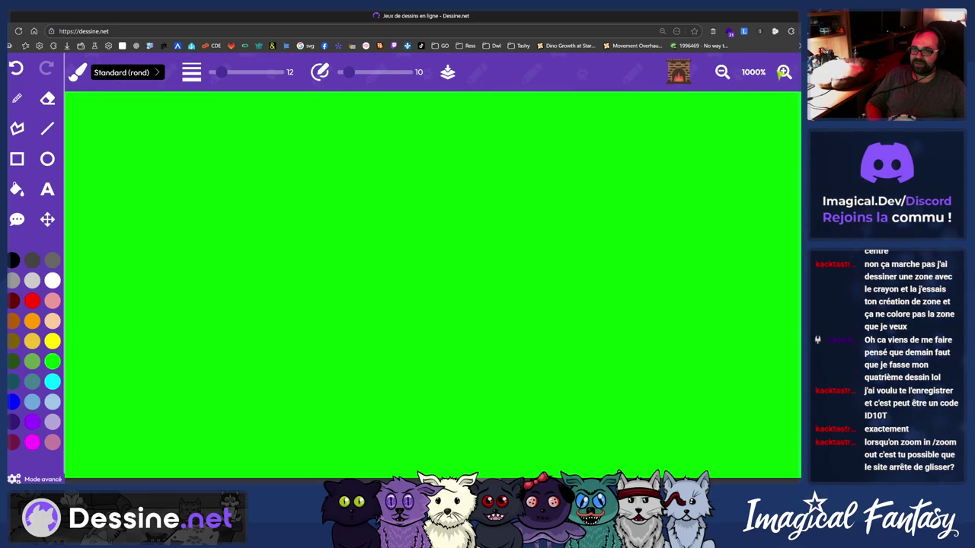
pyautogui.click(728, 71)
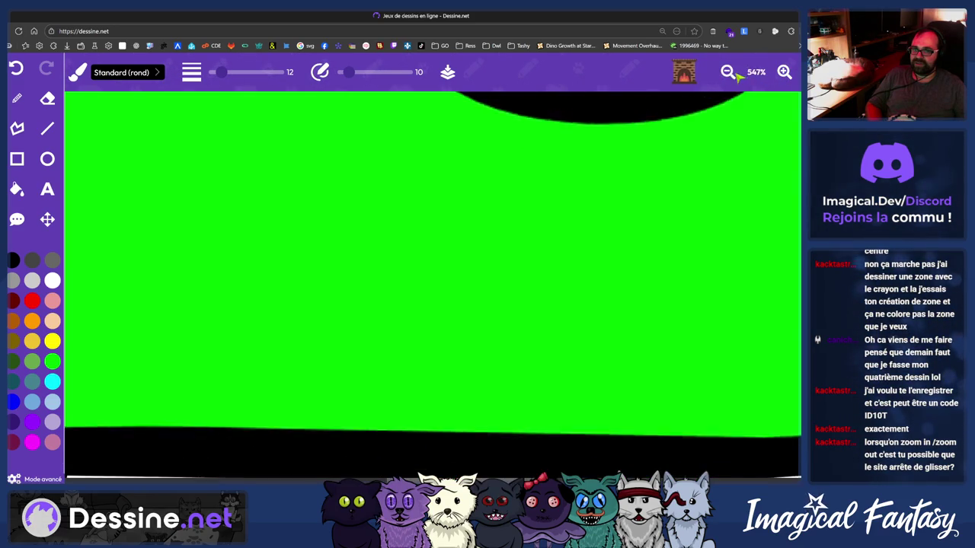
# Scroll around the drawing, briefly opening and closing the browser developer tools
pyautogui.scroll(-5, 296, 238)
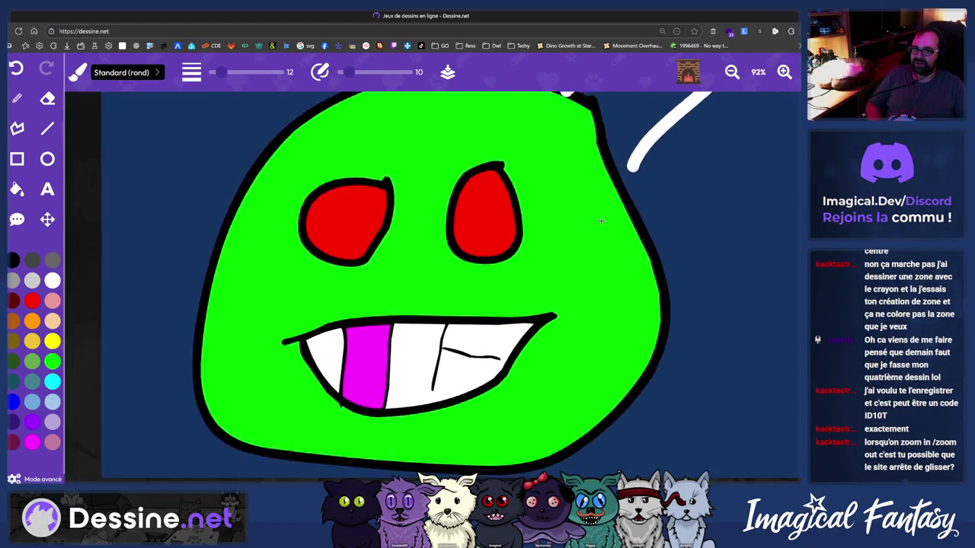
pyautogui.scroll(5, 616, 217)
pyautogui.scroll(2, 633, 209)
pyautogui.scroll(2, 635, 213)
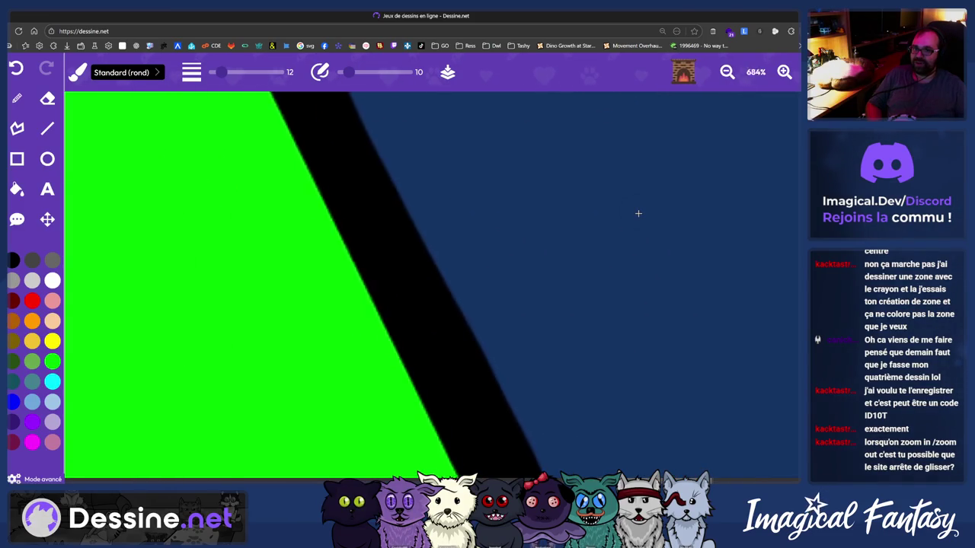
pyautogui.scroll(-2, 638, 213)
pyautogui.scroll(-1, 638, 214)
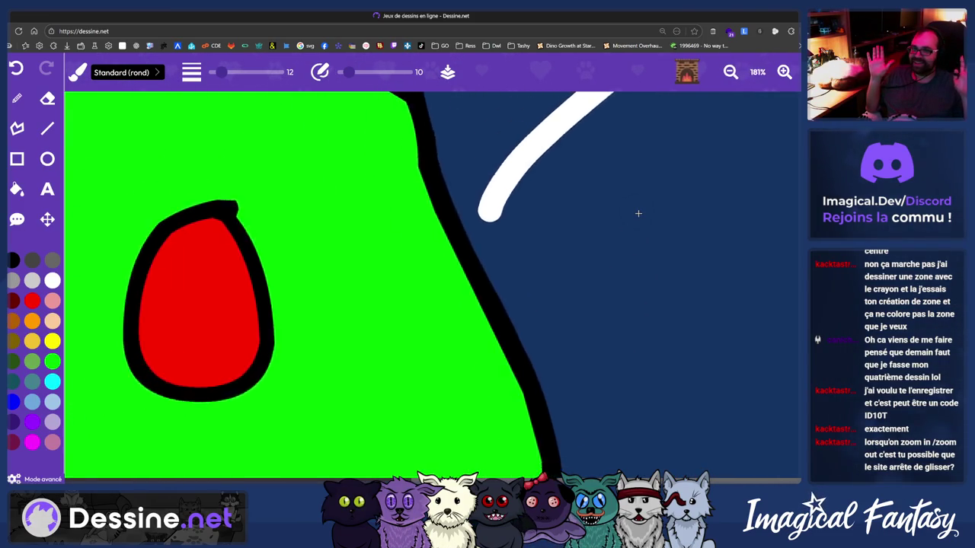
pyautogui.scroll(-1, 638, 213)
pyautogui.scroll(-1, 638, 213)
pyautogui.scroll(-2, 694, 223)
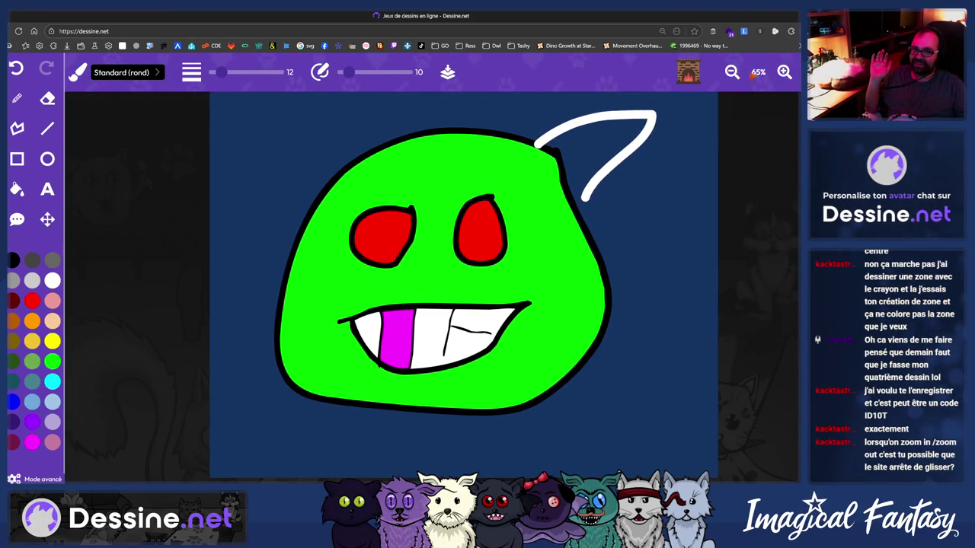
pyautogui.scroll(2, 468, 178)
pyautogui.scroll(-2, 499, 256)
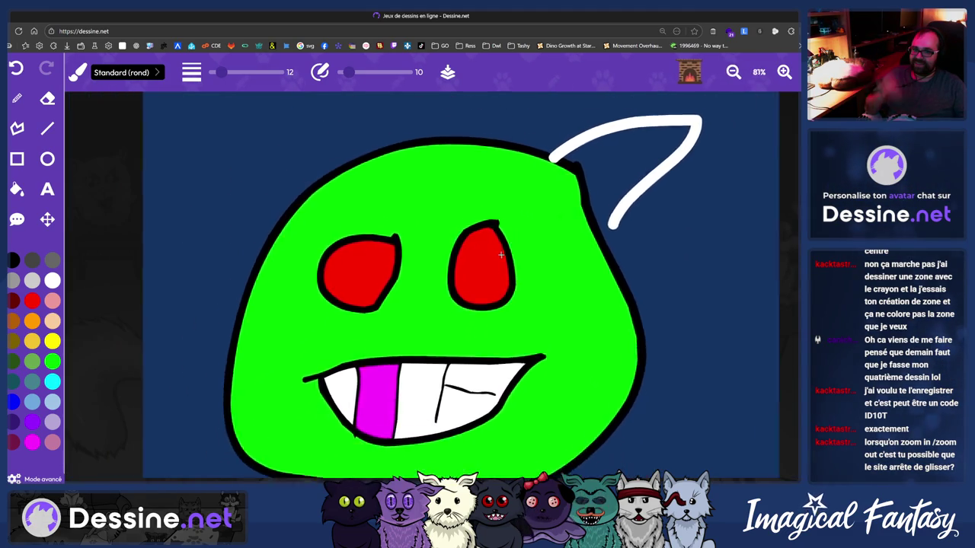
pyautogui.press('F12')
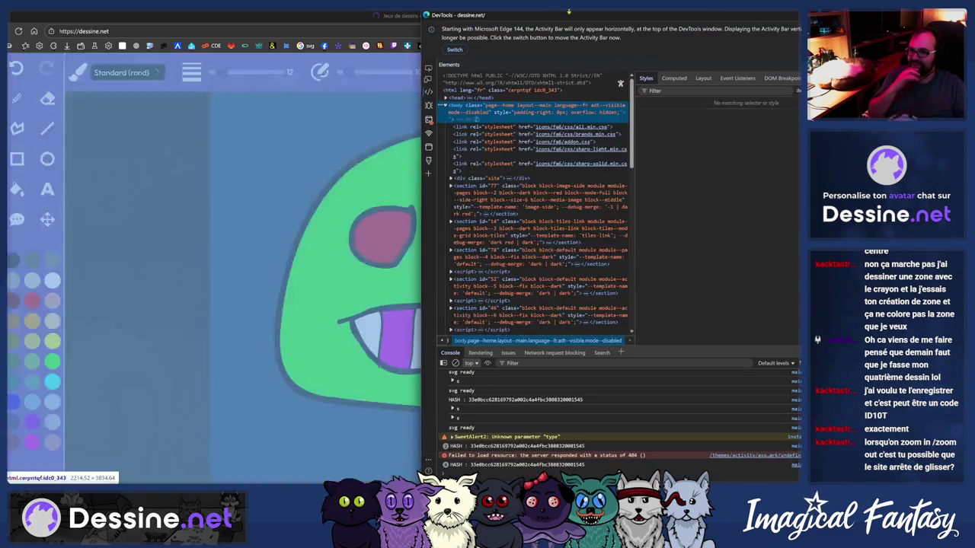
pyautogui.press('F12')
pyautogui.scroll(1, 457, 335)
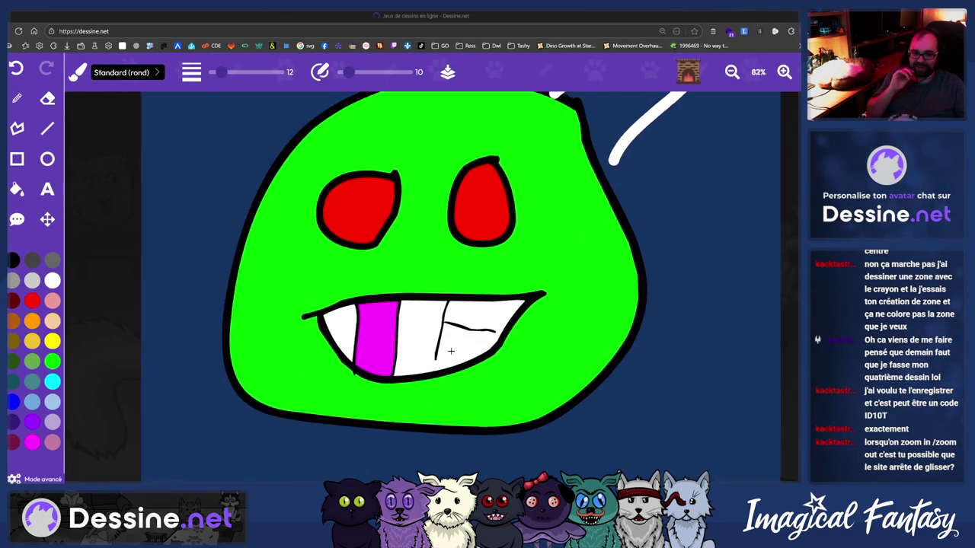
pyautogui.scroll(2, 472, 327)
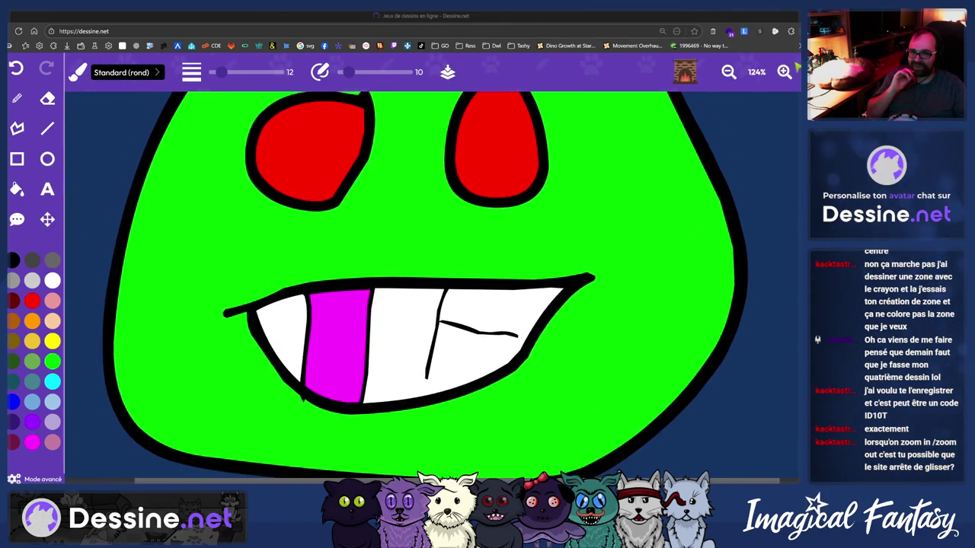
pyautogui.scroll(-1, 700, 122)
pyautogui.scroll(-2, 699, 123)
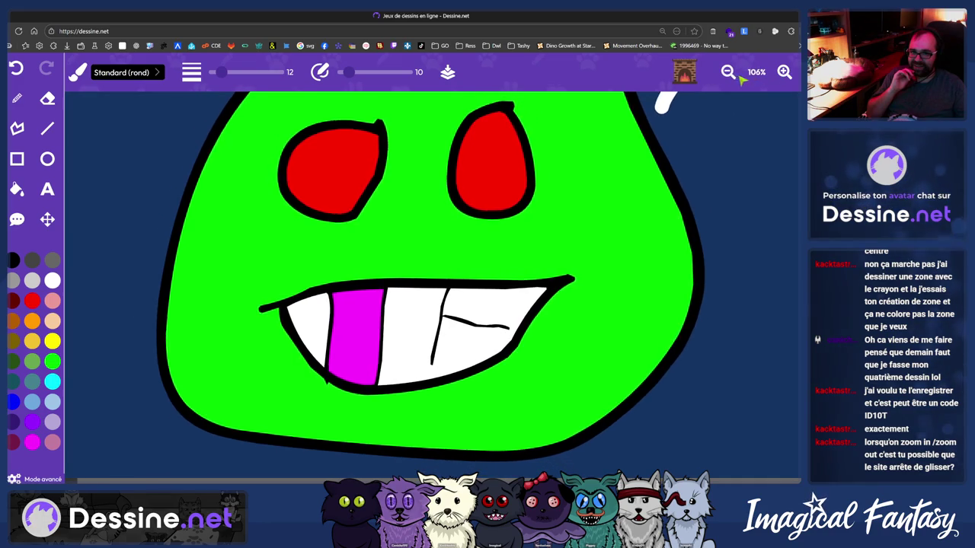
pyautogui.scroll(-1, 699, 123)
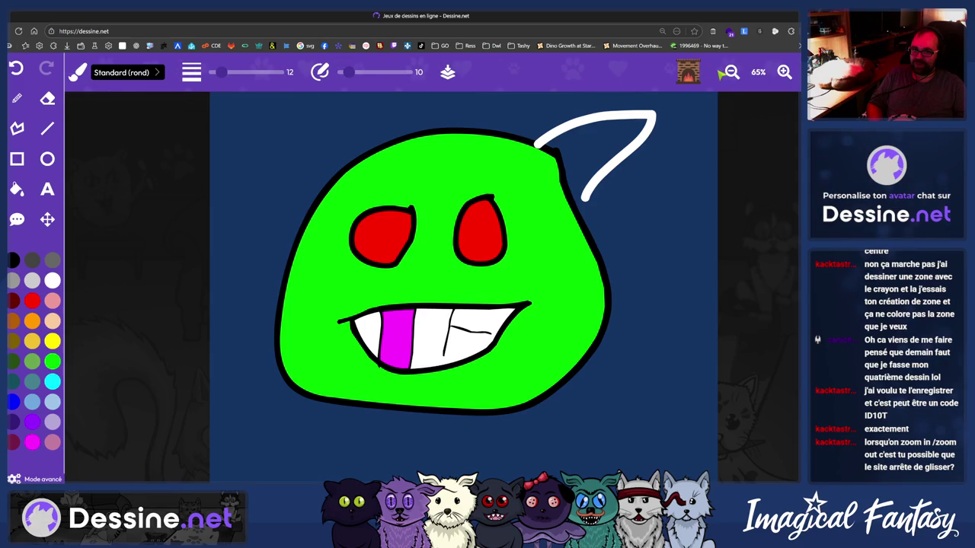
# Quit the drawing, reopen today's fireplace day, restore the autosaved face and dismiss the Feu de cheminée notice
pyautogui.press('Escape')
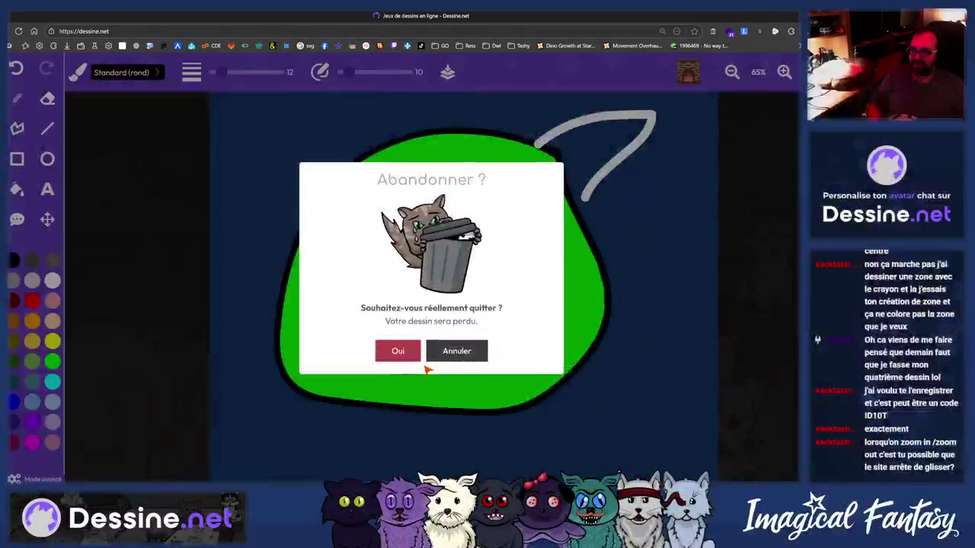
pyautogui.click(397, 356)
pyautogui.click(599, 316)
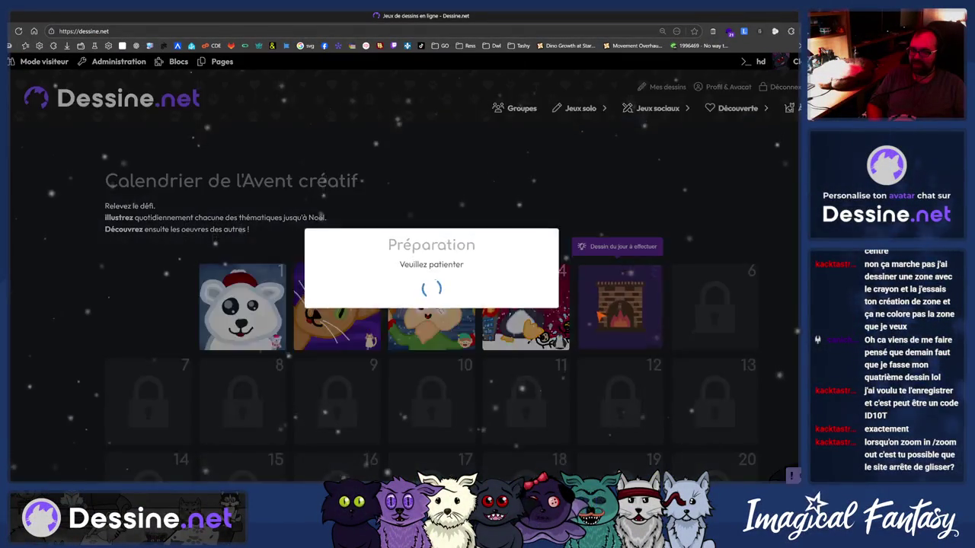
pyautogui.click(394, 352)
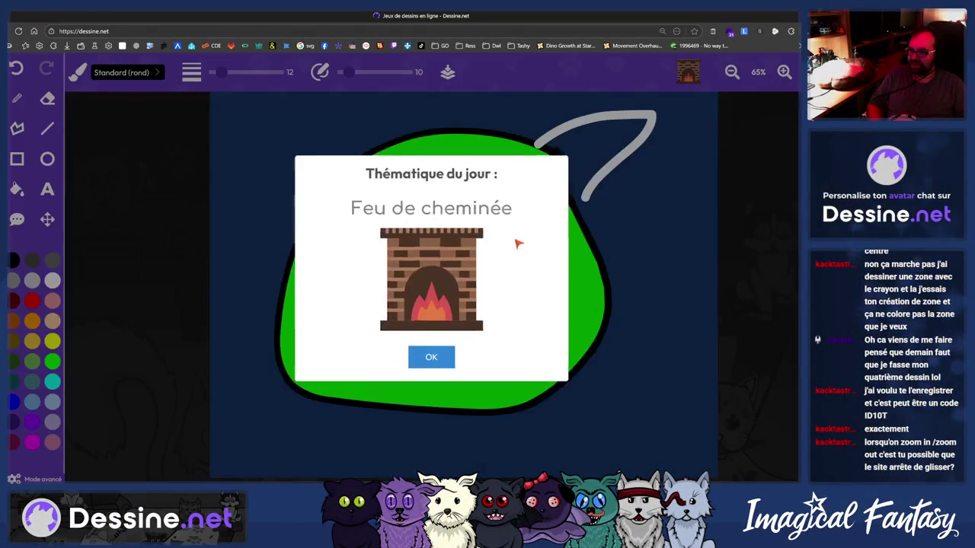
pyautogui.click(431, 354)
# Zoom around the restored drawing, then quit it and confirm leaving for the Advent calendar
pyautogui.scroll(1, 630, 210)
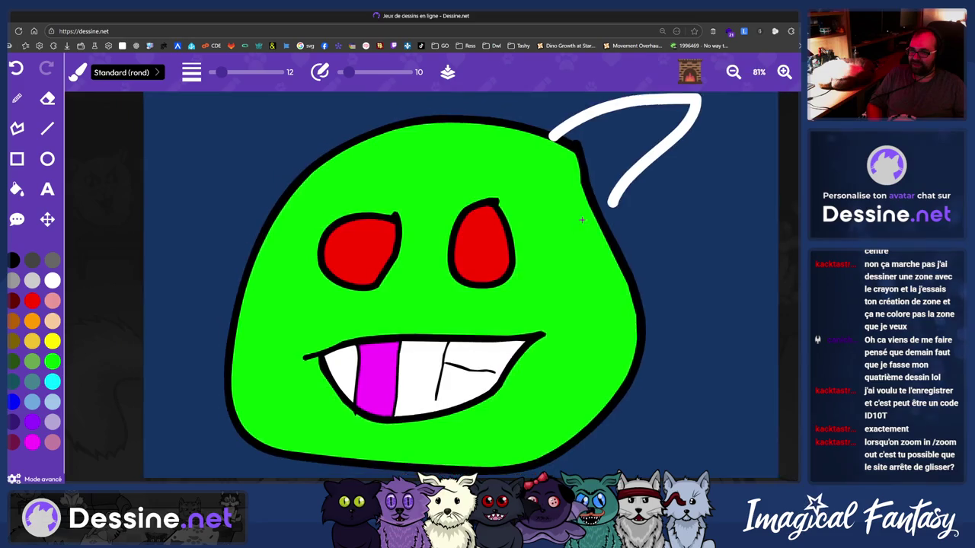
pyautogui.scroll(3, 630, 209)
pyautogui.scroll(2, 631, 210)
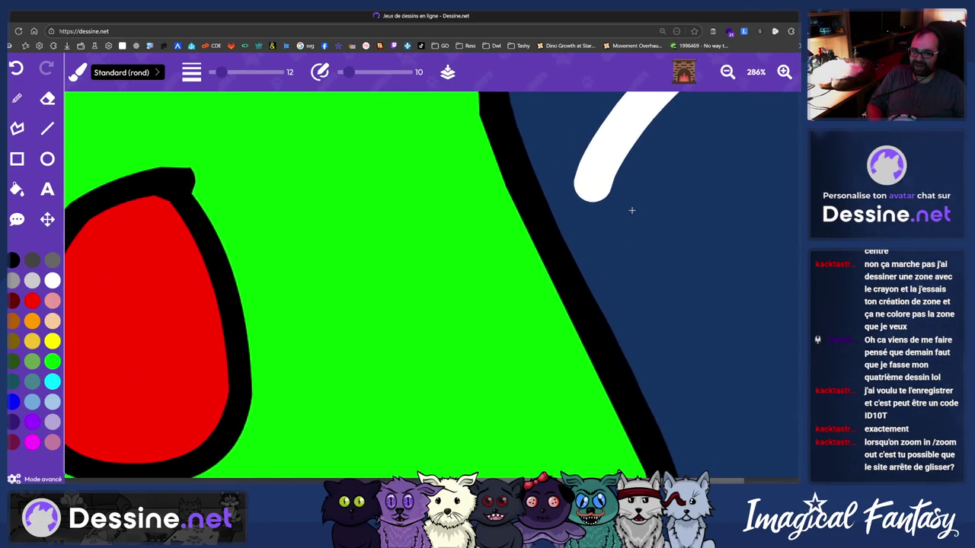
pyautogui.scroll(-1, 631, 210)
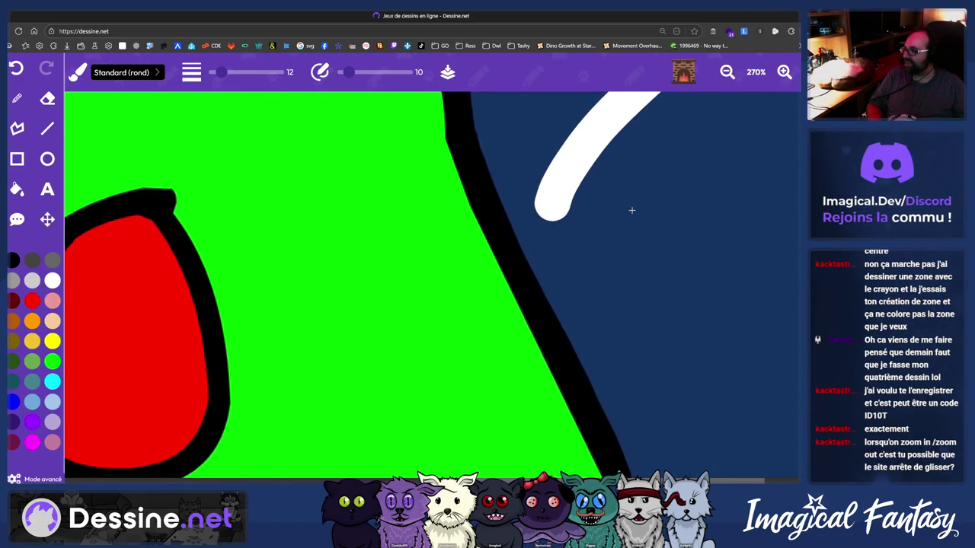
pyautogui.scroll(-5, 606, 204)
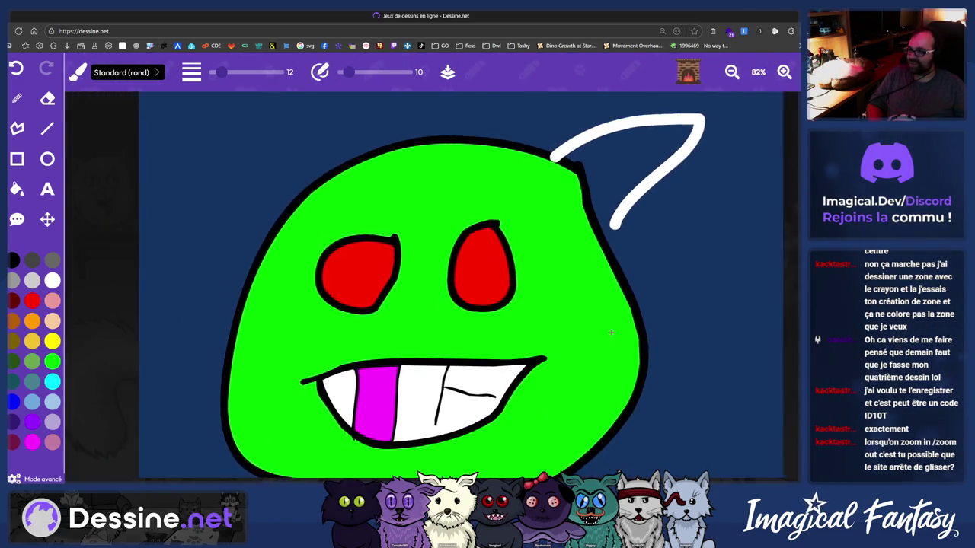
pyautogui.scroll(2, 610, 332)
pyautogui.scroll(-3, 621, 285)
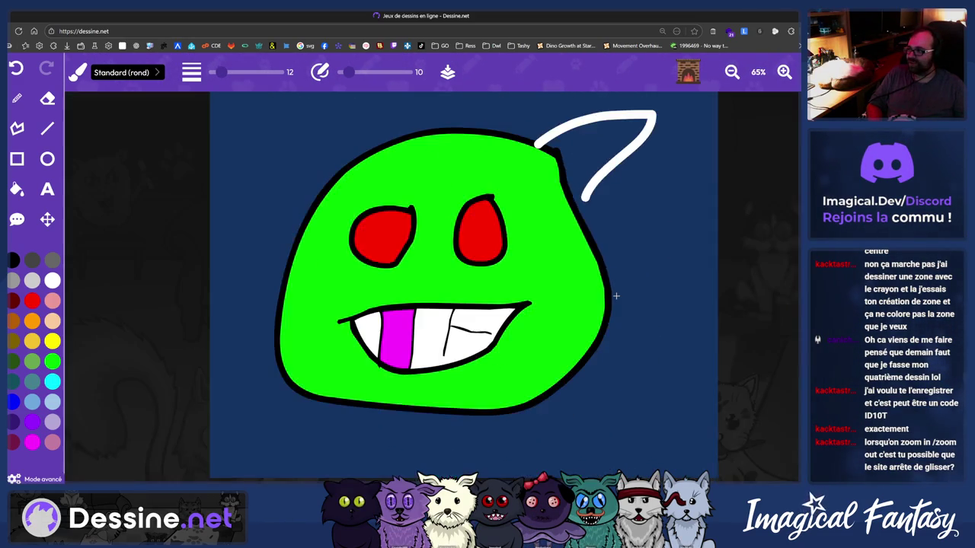
pyautogui.scroll(5, 616, 295)
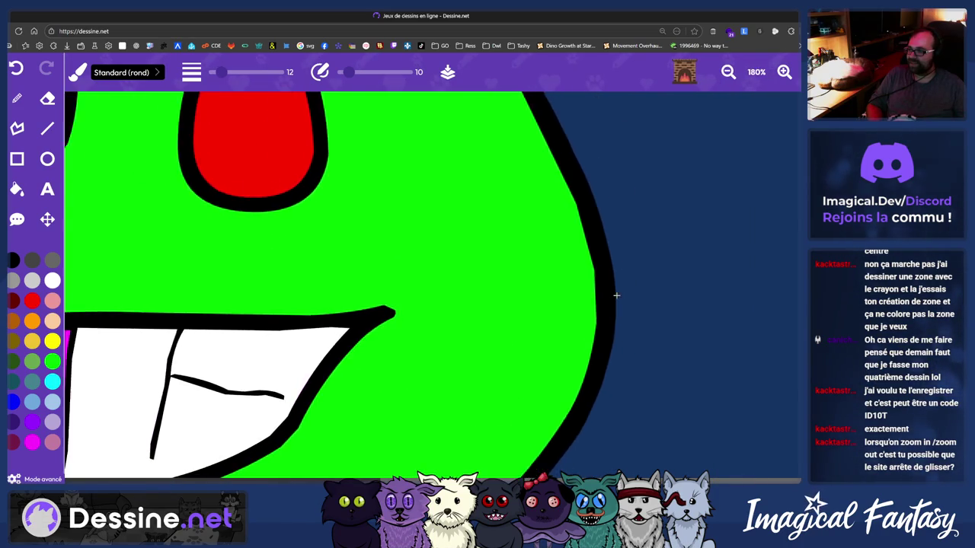
pyautogui.scroll(-5, 616, 296)
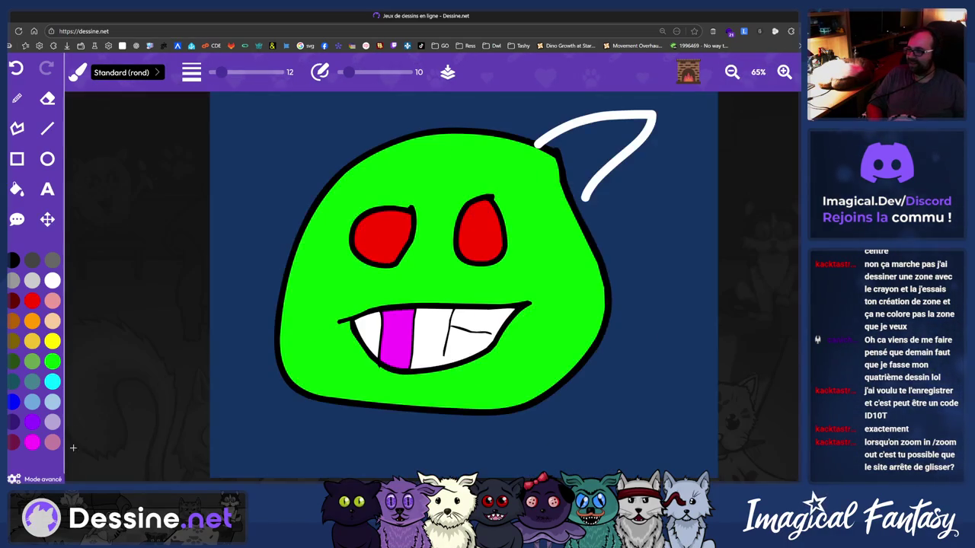
pyautogui.scroll(6, 409, 318)
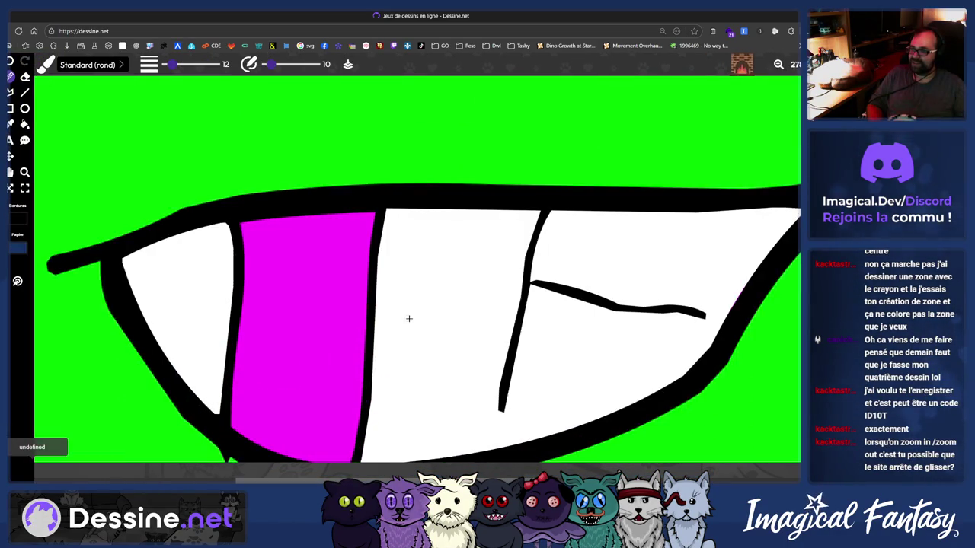
pyautogui.scroll(-2, 409, 319)
pyautogui.scroll(-5, 409, 318)
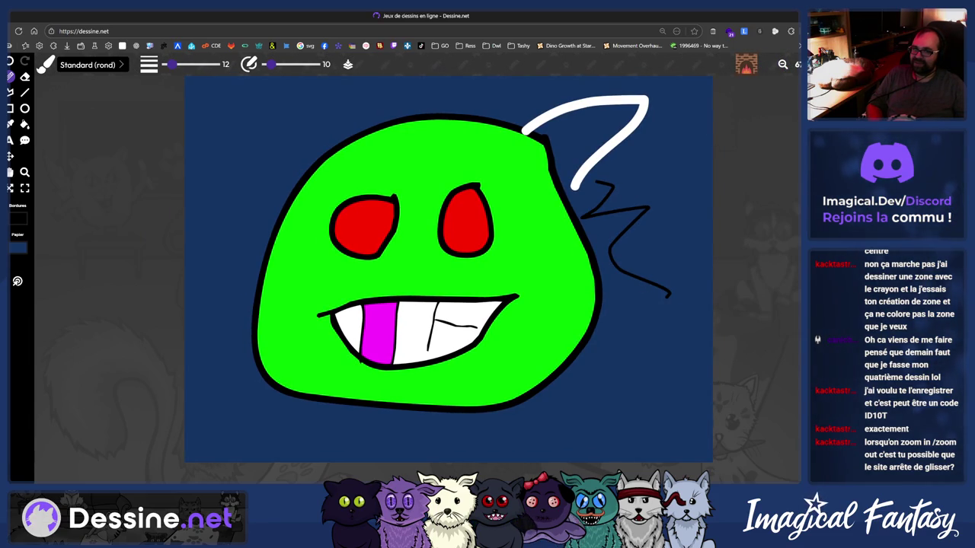
pyautogui.press('Escape')
pyautogui.click(393, 348)
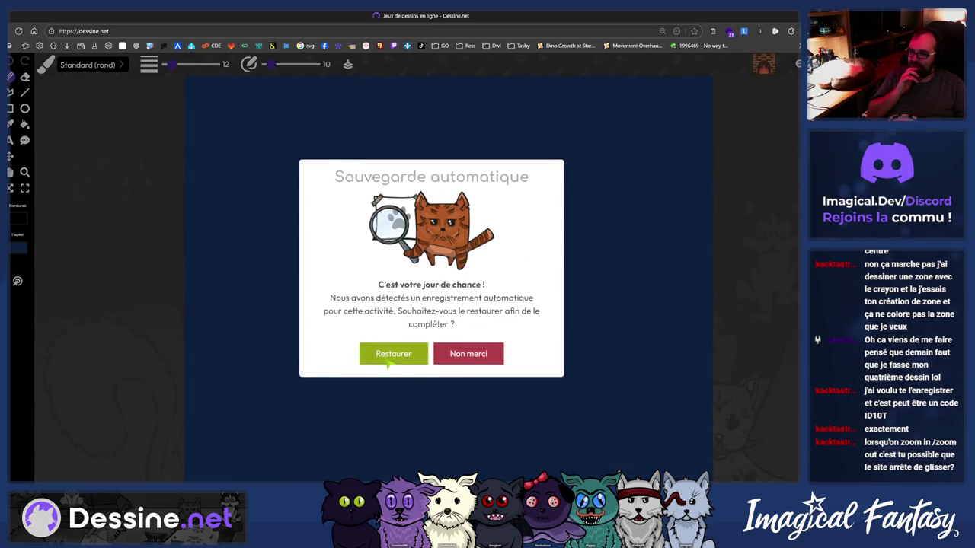
# Restore the auto-saved green monster drawing and zoom in on it
pyautogui.click(390, 363)
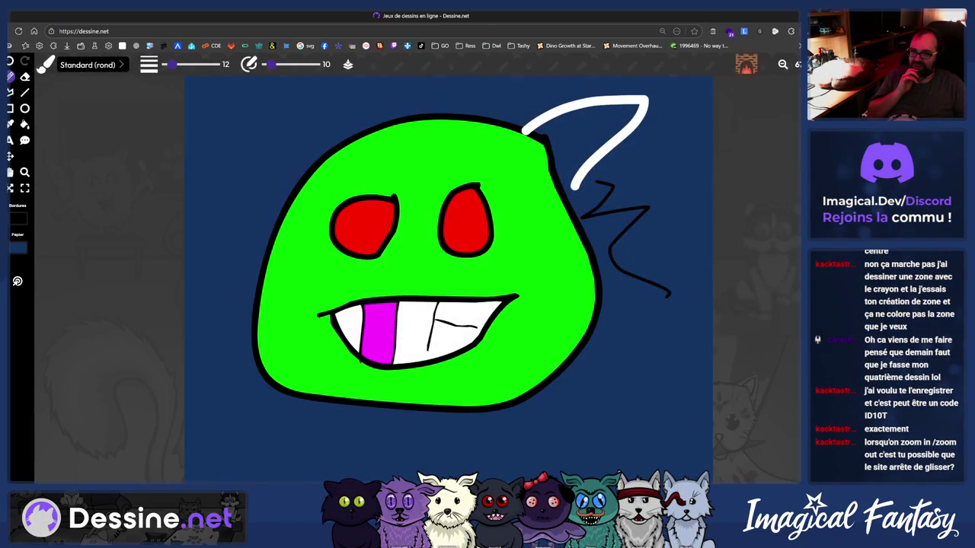
pyautogui.scroll(3, 782, 66)
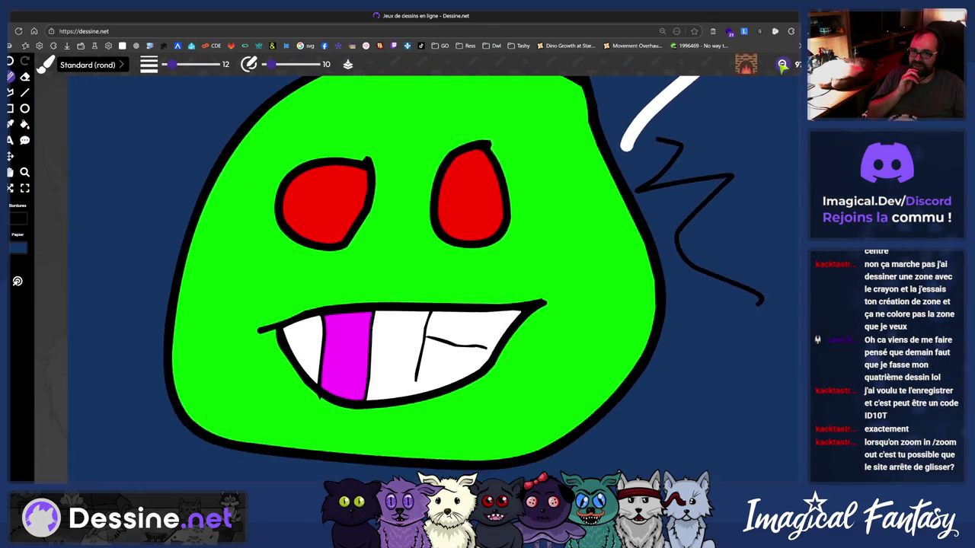
pyautogui.scroll(-2, 782, 65)
pyautogui.scroll(-1, 782, 65)
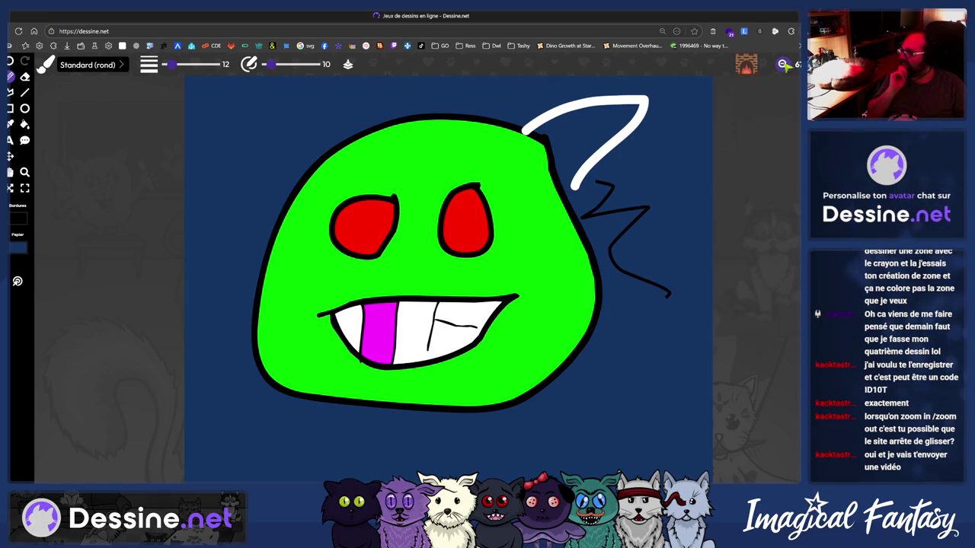
pyautogui.scroll(1, 782, 65)
pyautogui.scroll(2, 782, 66)
pyautogui.scroll(2, 782, 66)
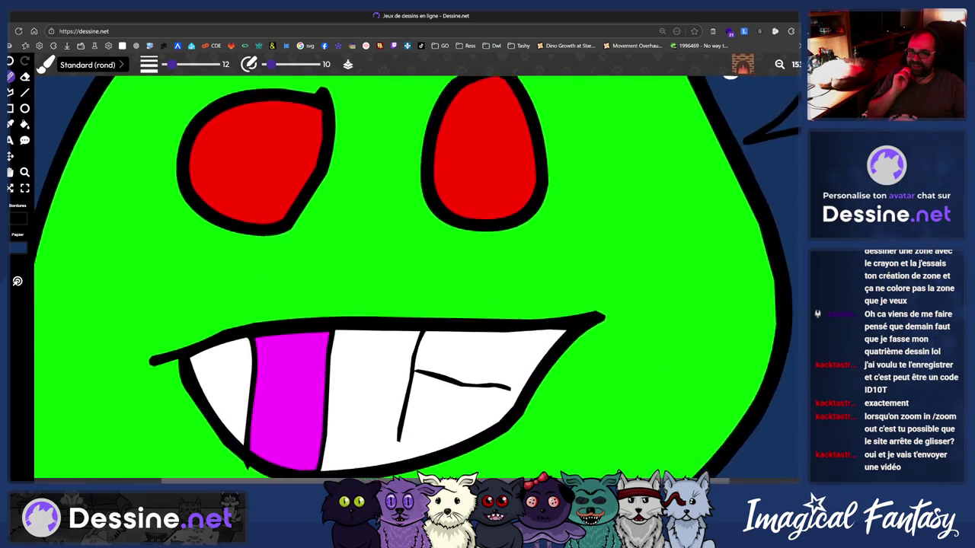
pyautogui.scroll(2, 782, 66)
pyautogui.scroll(2, 778, 65)
pyautogui.scroll(2, 778, 65)
pyautogui.scroll(2, 779, 66)
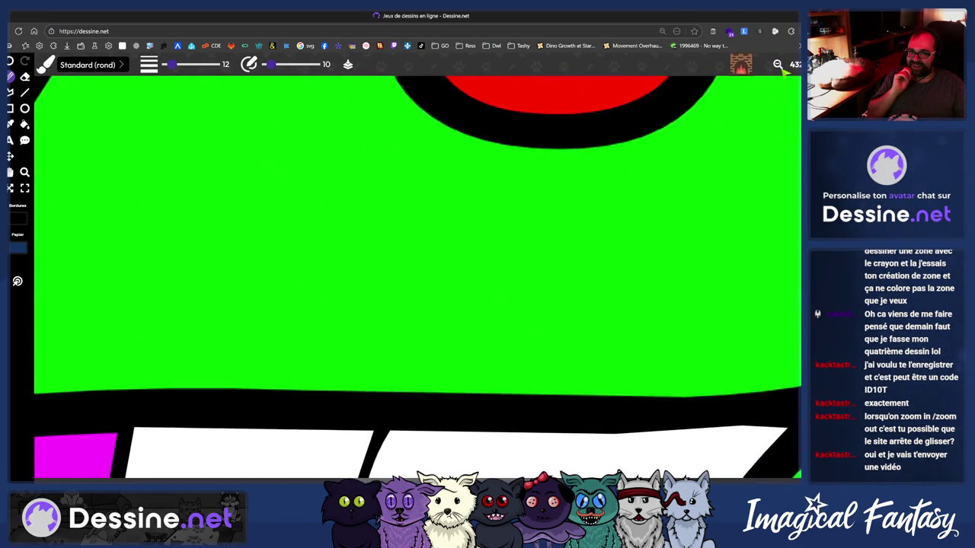
# Zoom in and out to inspect the red eyes, magenta-toothed grin and white ear outline
pyautogui.scroll(-1, 778, 66)
pyautogui.scroll(-1, 778, 65)
pyautogui.scroll(-1, 778, 65)
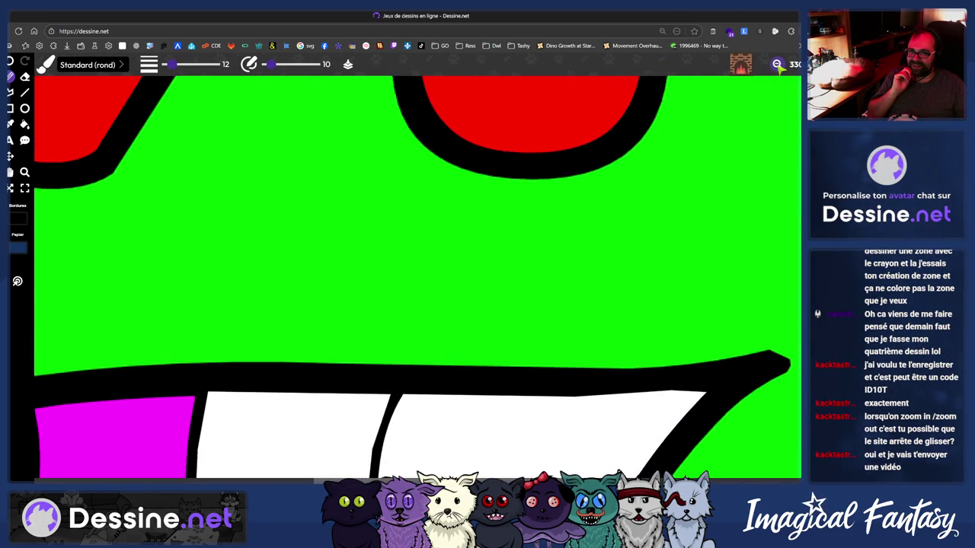
pyautogui.scroll(-1, 778, 66)
pyautogui.scroll(-1, 778, 66)
pyautogui.scroll(-1, 778, 66)
pyautogui.scroll(-1, 778, 66)
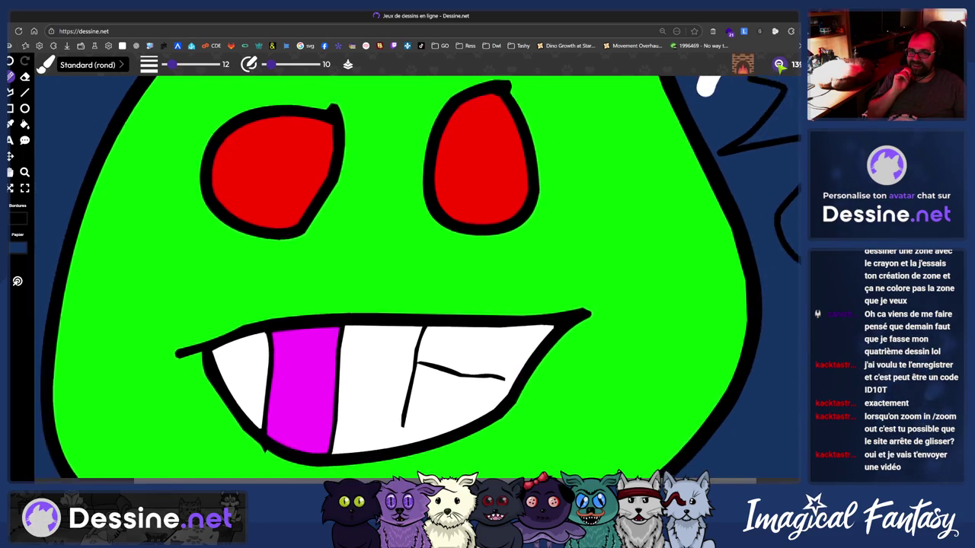
pyautogui.scroll(-1, 781, 65)
pyautogui.scroll(-1, 778, 66)
pyautogui.scroll(-1, 778, 66)
pyautogui.scroll(-1, 779, 65)
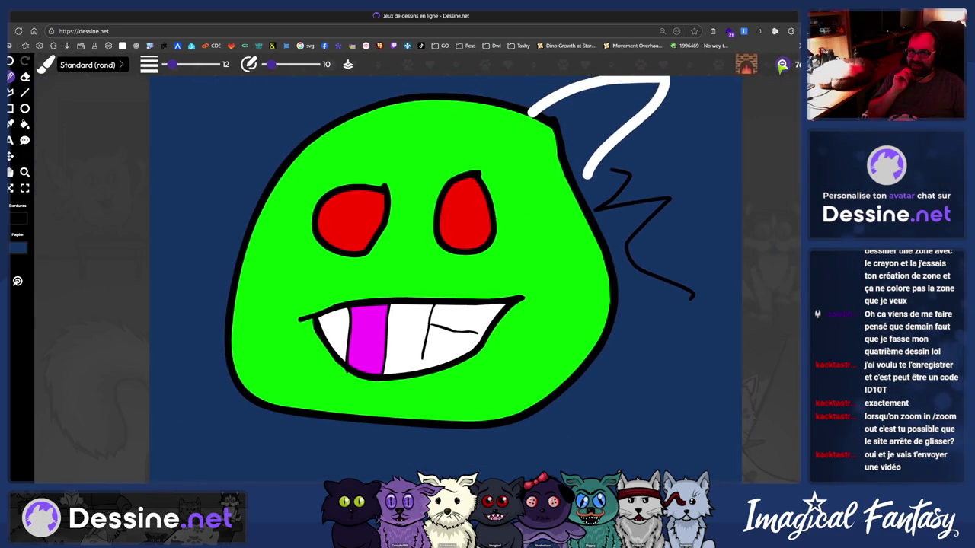
pyautogui.scroll(-1, 781, 66)
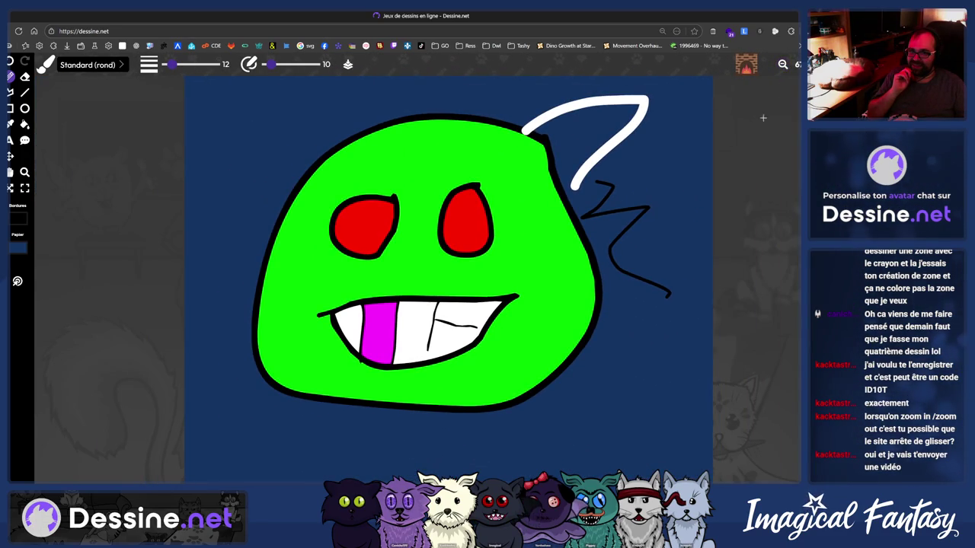
pyautogui.scroll(2, 781, 66)
pyautogui.scroll(-2, 785, 67)
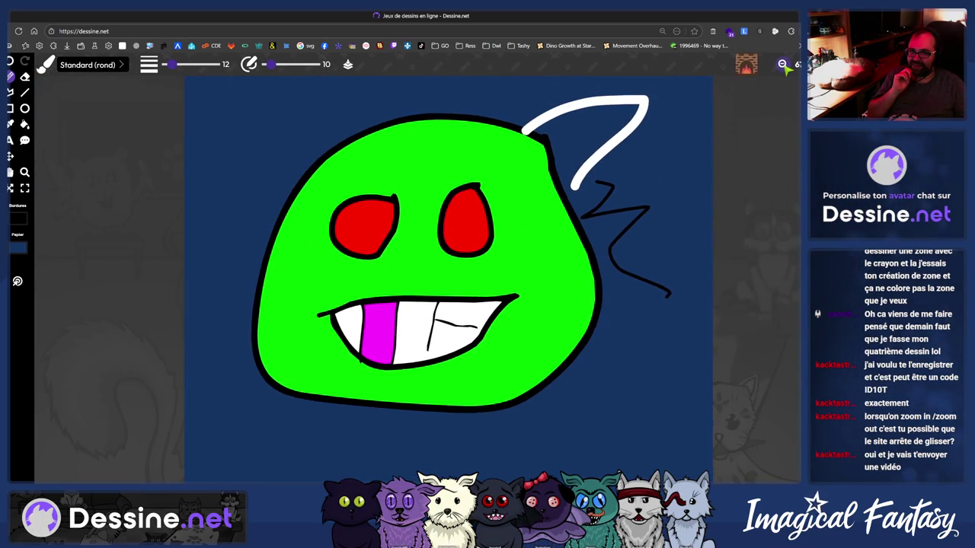
pyautogui.scroll(2, 782, 65)
pyautogui.scroll(3, 782, 65)
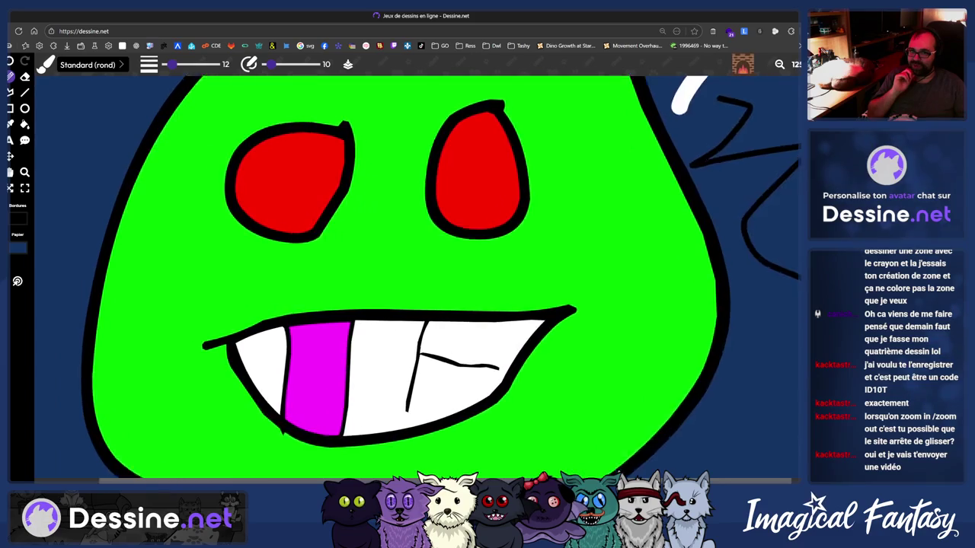
pyautogui.scroll(-3, 783, 67)
pyautogui.scroll(-3, 782, 66)
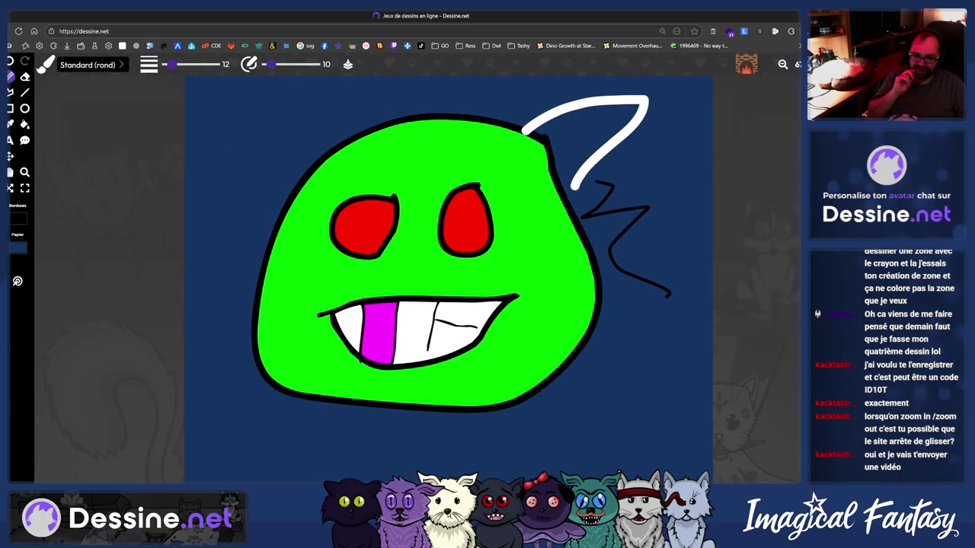
pyautogui.scroll(2, 782, 65)
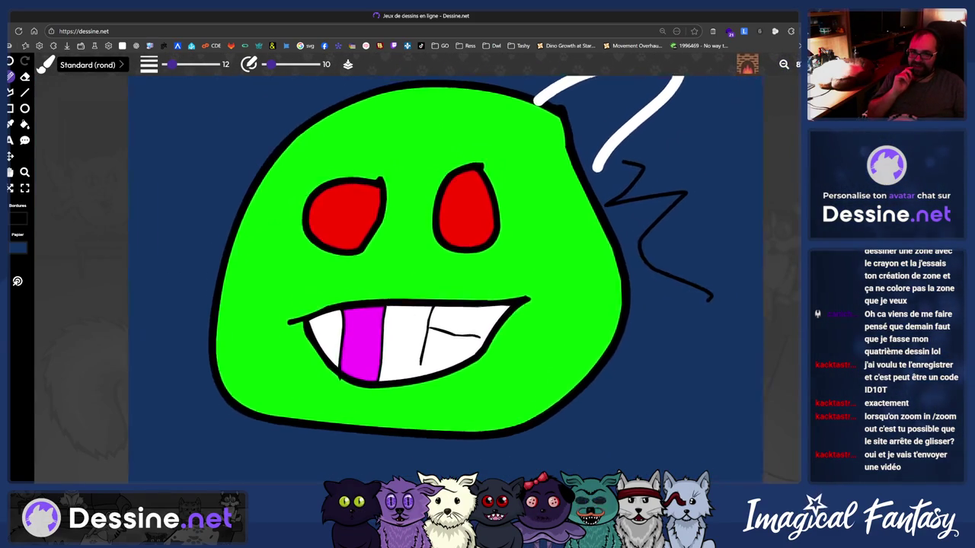
pyautogui.scroll(-2, 782, 66)
pyautogui.scroll(-2, 781, 65)
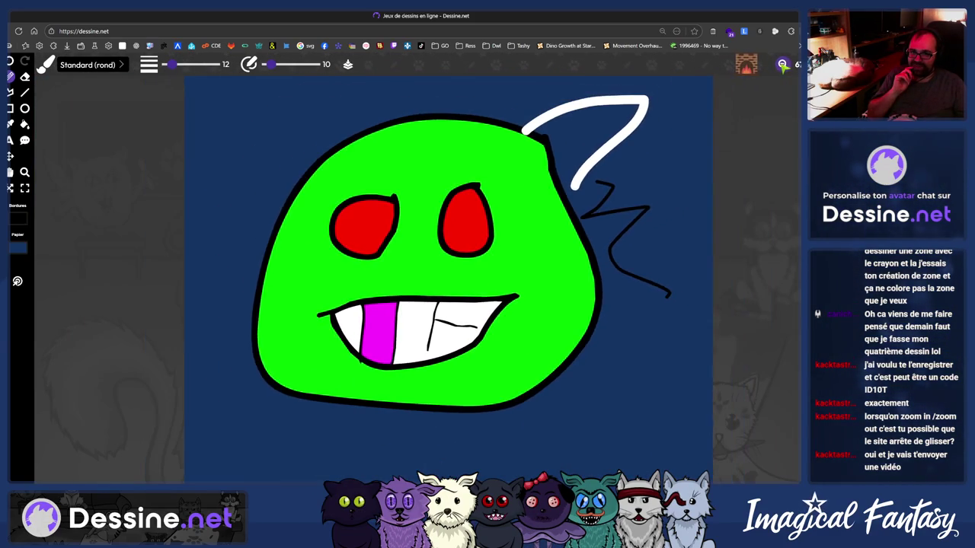
pyautogui.scroll(2, 782, 65)
pyautogui.scroll(1, 782, 65)
pyautogui.scroll(-1, 782, 64)
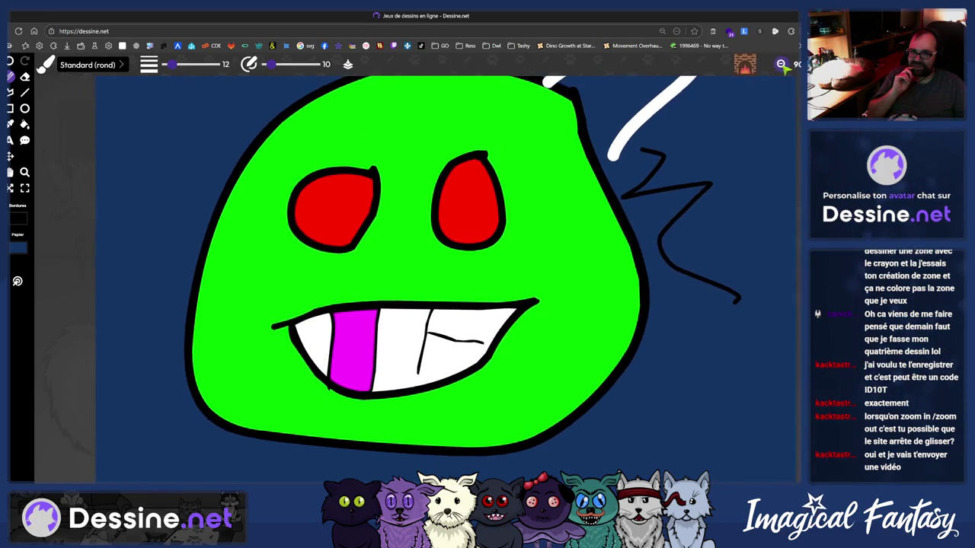
pyautogui.scroll(-2, 782, 65)
pyautogui.scroll(1, 784, 65)
pyautogui.scroll(-1, 788, 67)
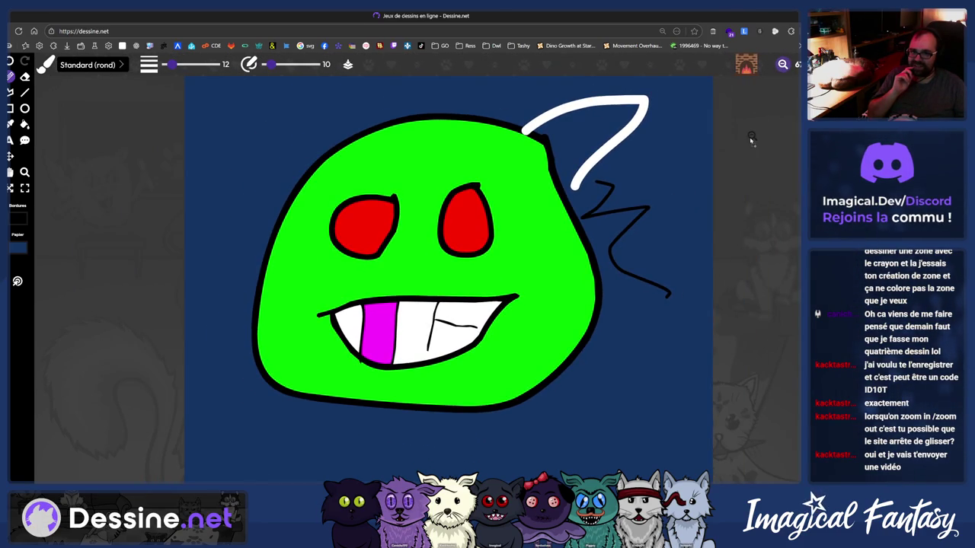
pyautogui.press('Escape')
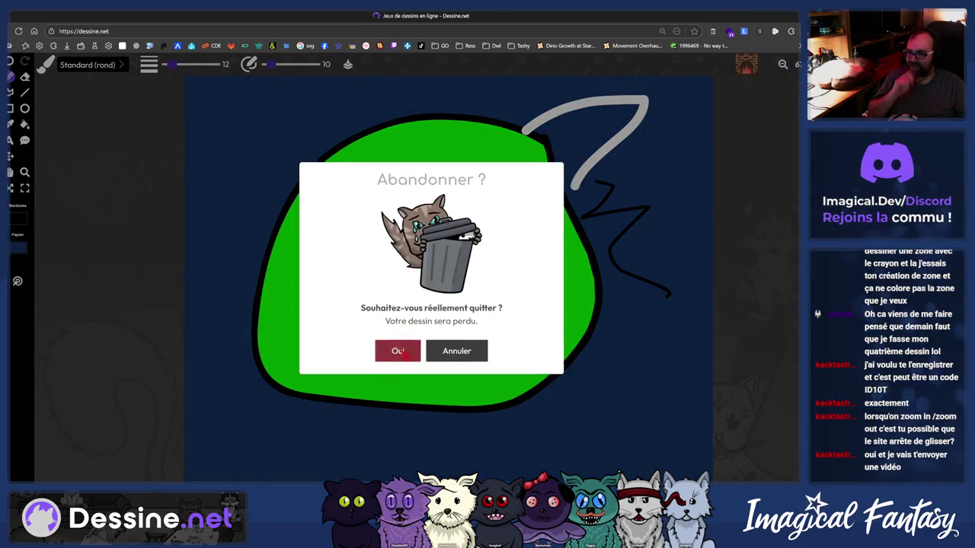
pyautogui.click(397, 352)
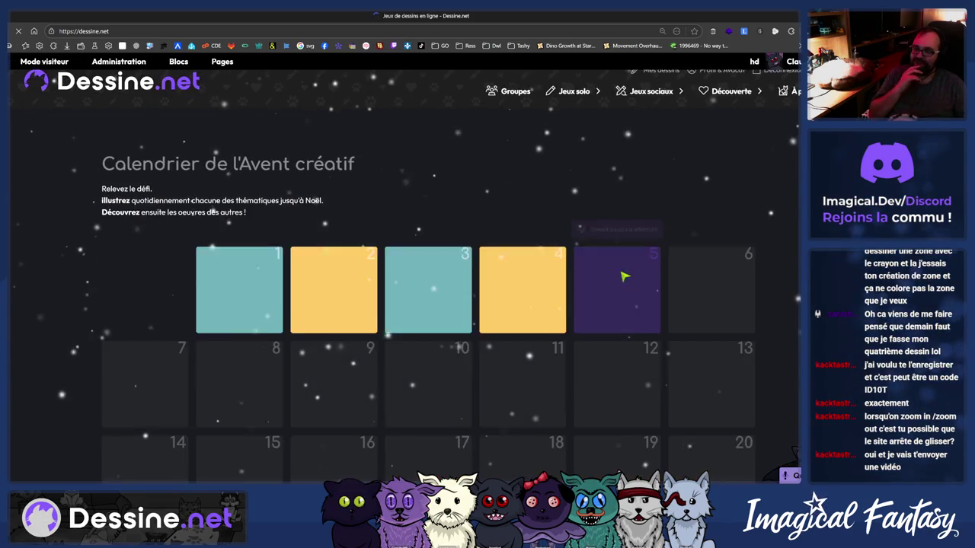
pyautogui.click(619, 272)
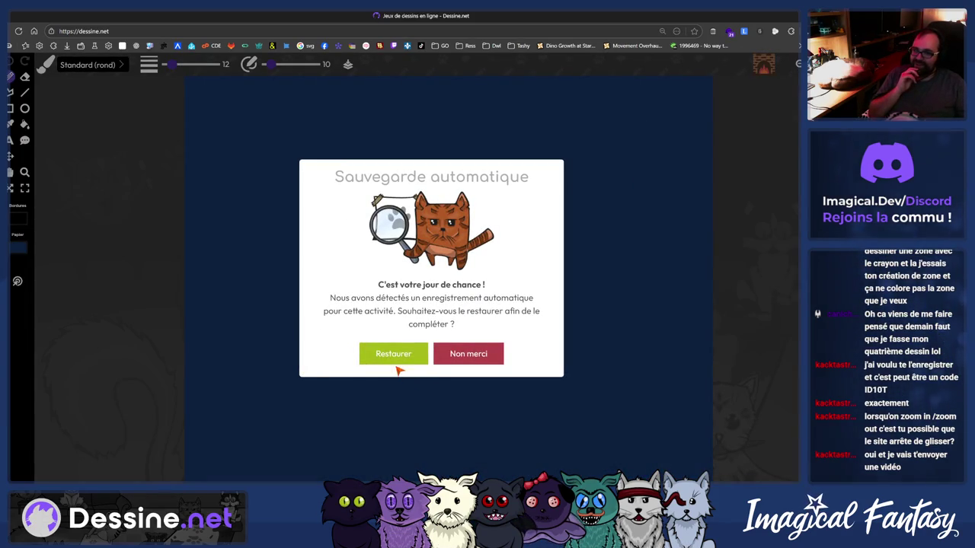
pyautogui.click(392, 363)
pyautogui.click(419, 357)
pyautogui.click(780, 66)
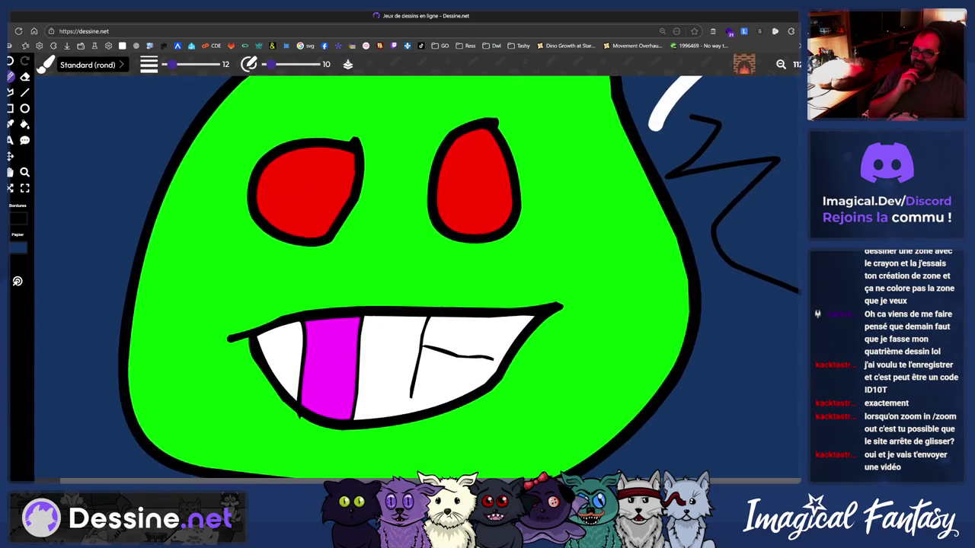
pyautogui.click(780, 65)
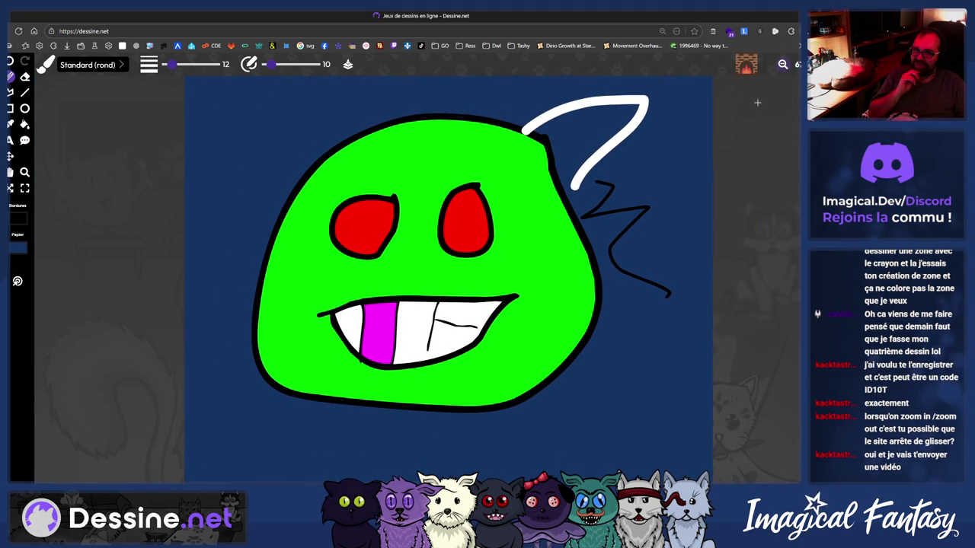
# Zoom around the green monster, then quit with Escape and confirm Oui to discard it
pyautogui.scroll(2, 733, 115)
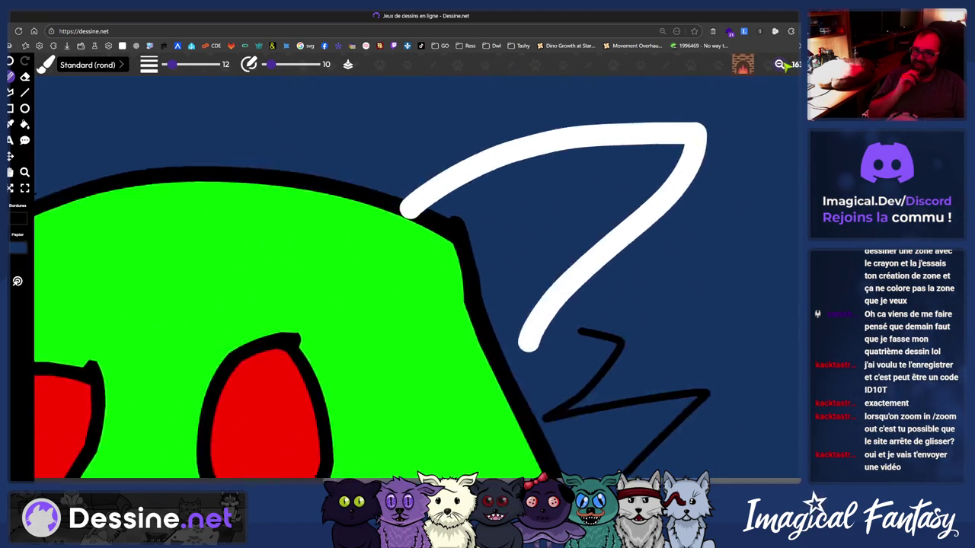
pyautogui.scroll(-1, 446, 278)
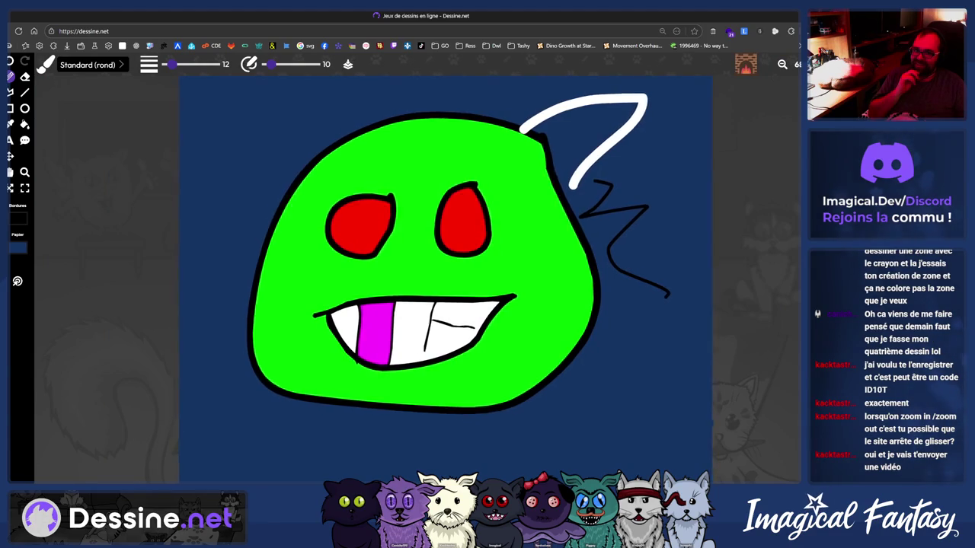
pyautogui.scroll(4, 646, 176)
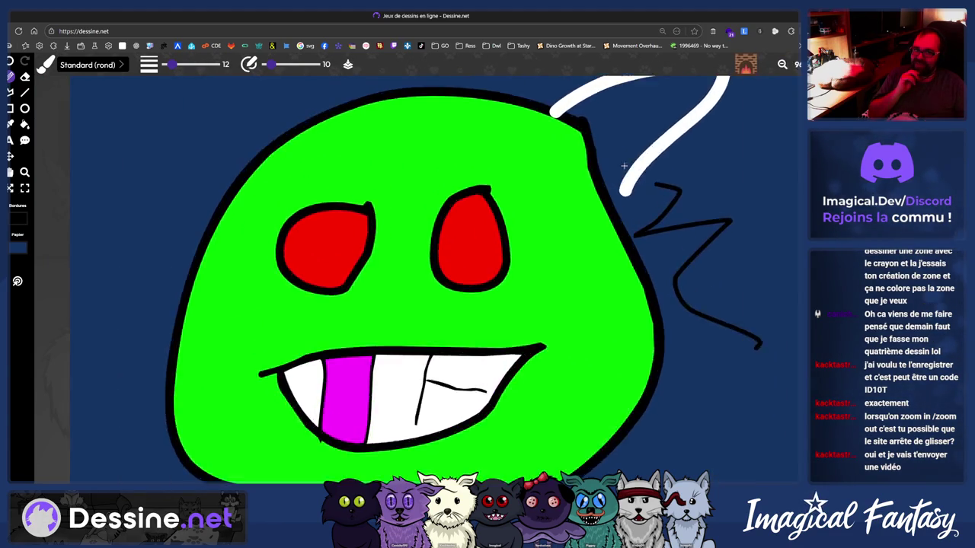
pyautogui.scroll(-1, 646, 176)
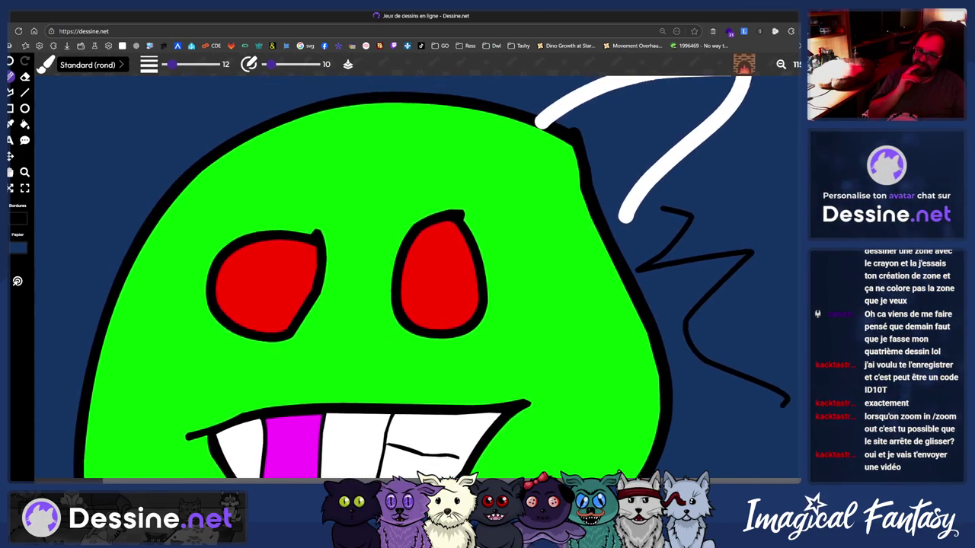
pyautogui.press('Escape')
pyautogui.click(397, 350)
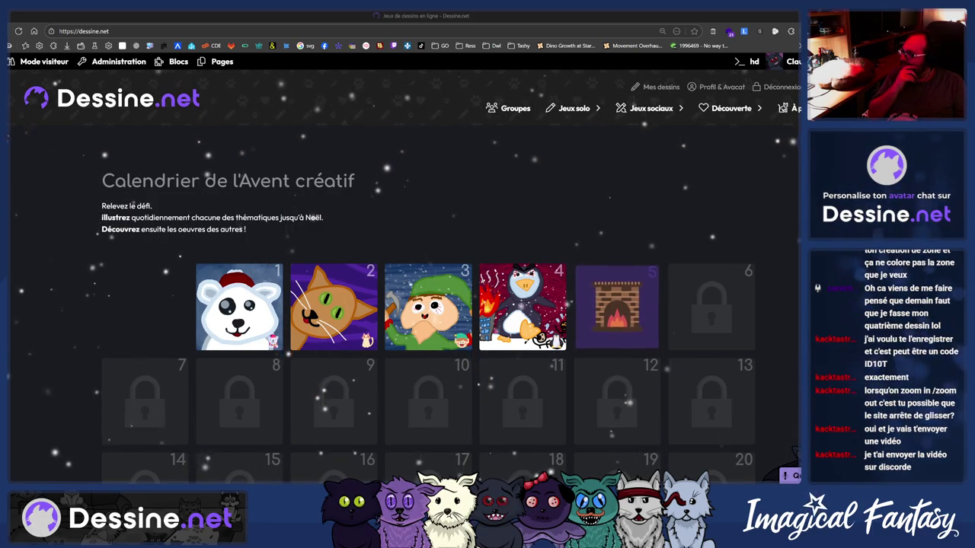
pyautogui.hotkey('ctrl', 'j')
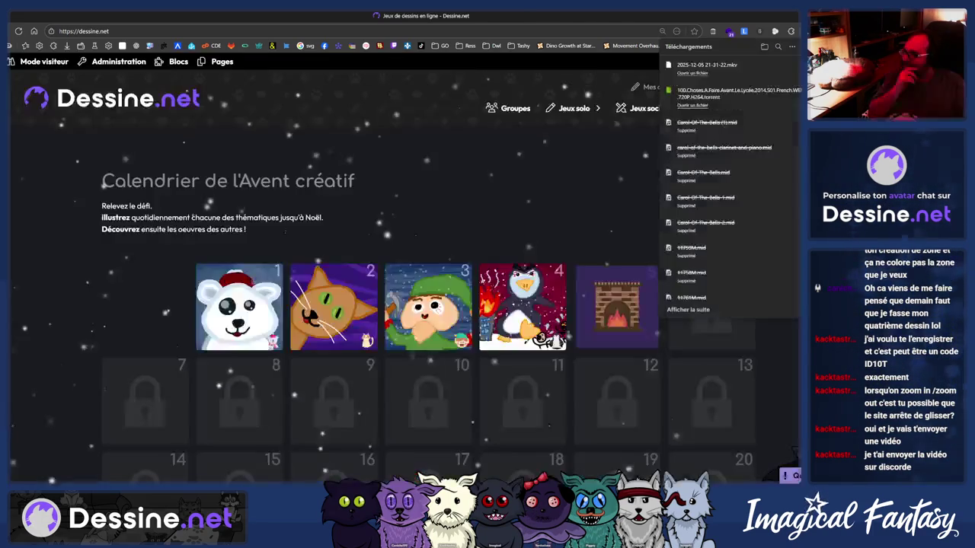
pyautogui.click(745, 71)
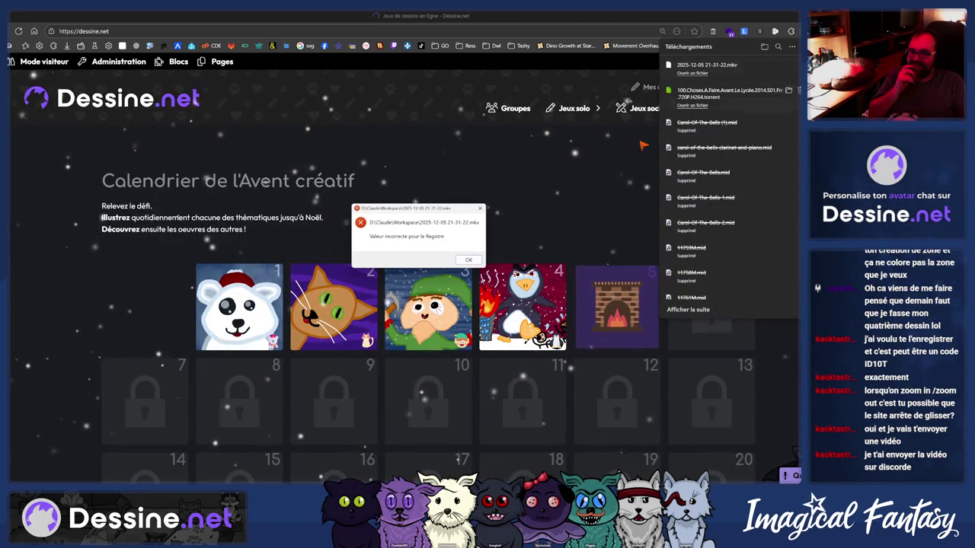
pyautogui.click(466, 260)
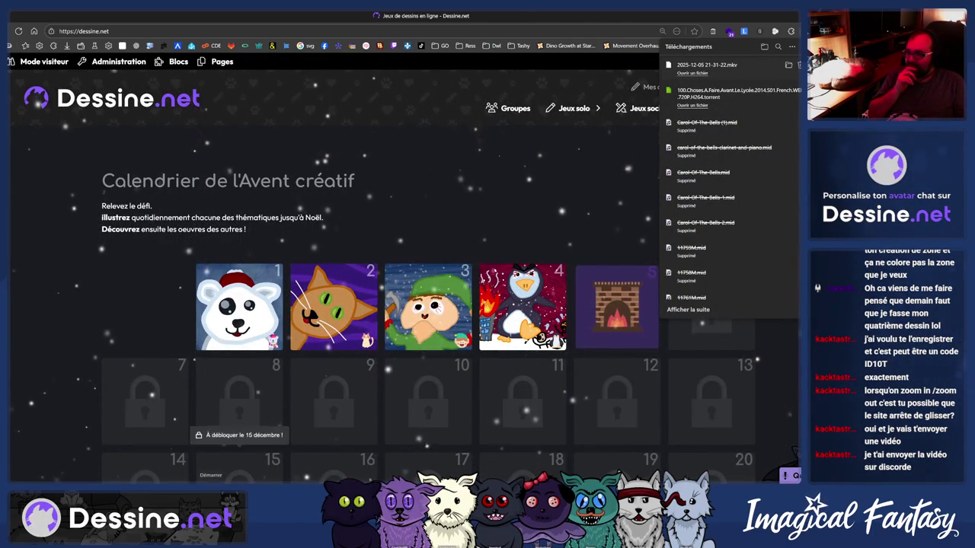
pyautogui.click(240, 466)
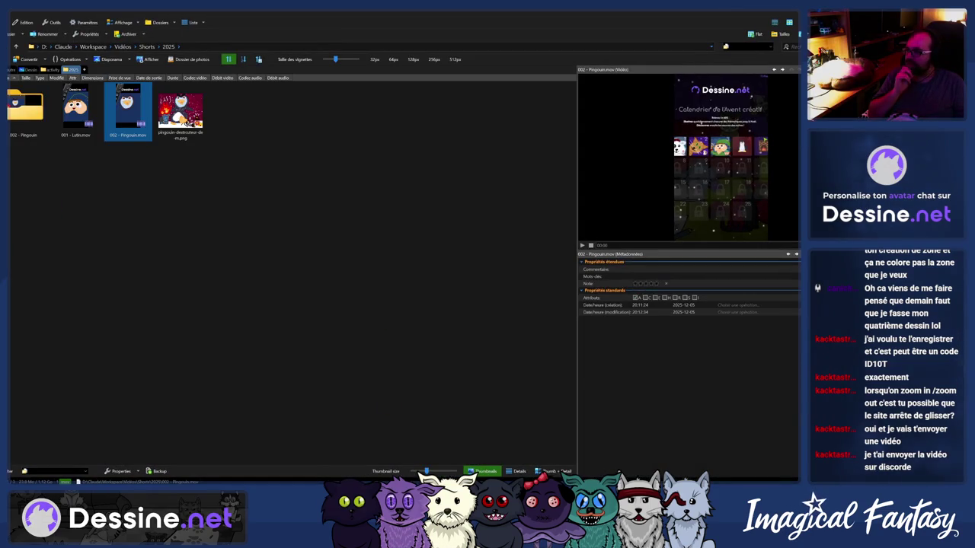
pyautogui.press('BackSpace')
pyautogui.press('BackSpace')
pyautogui.scroll(-5, 268, 467)
pyautogui.scroll(-5, 268, 467)
pyautogui.scroll(-5, 268, 468)
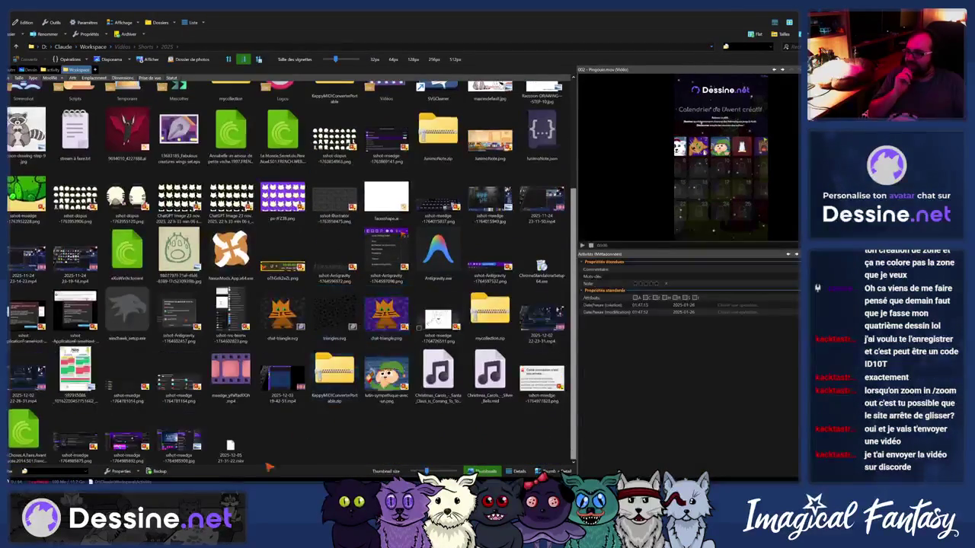
pyautogui.rightClick(230, 453)
pyautogui.click(262, 445)
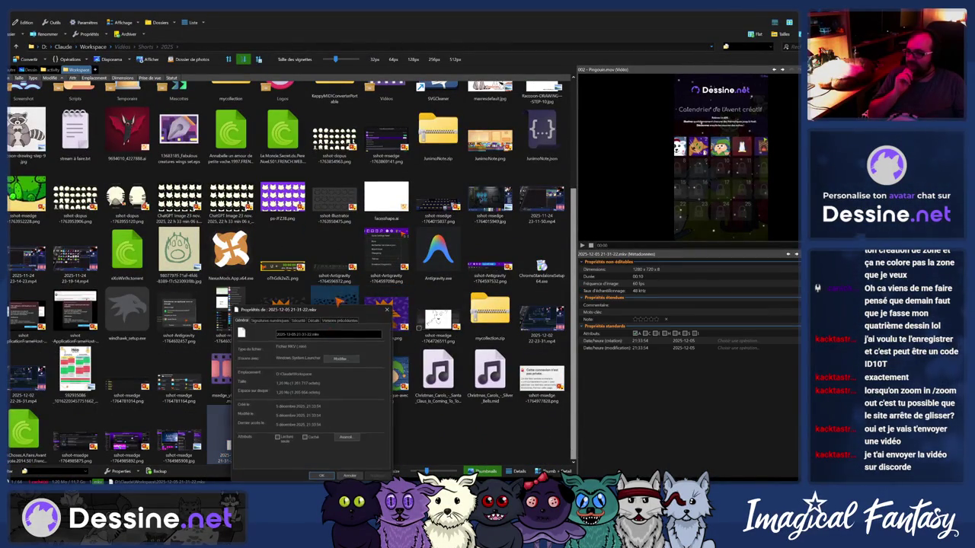
pyautogui.click(344, 360)
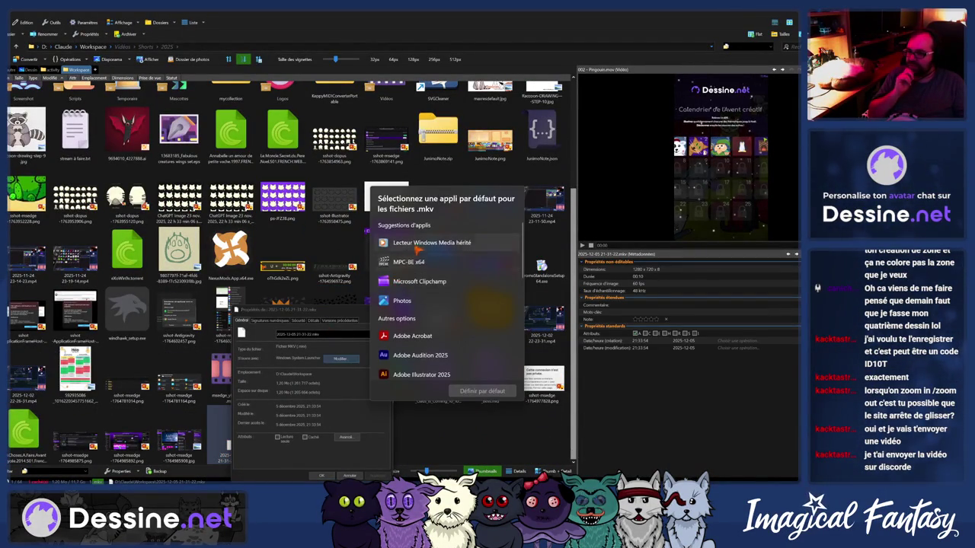
pyautogui.click(466, 394)
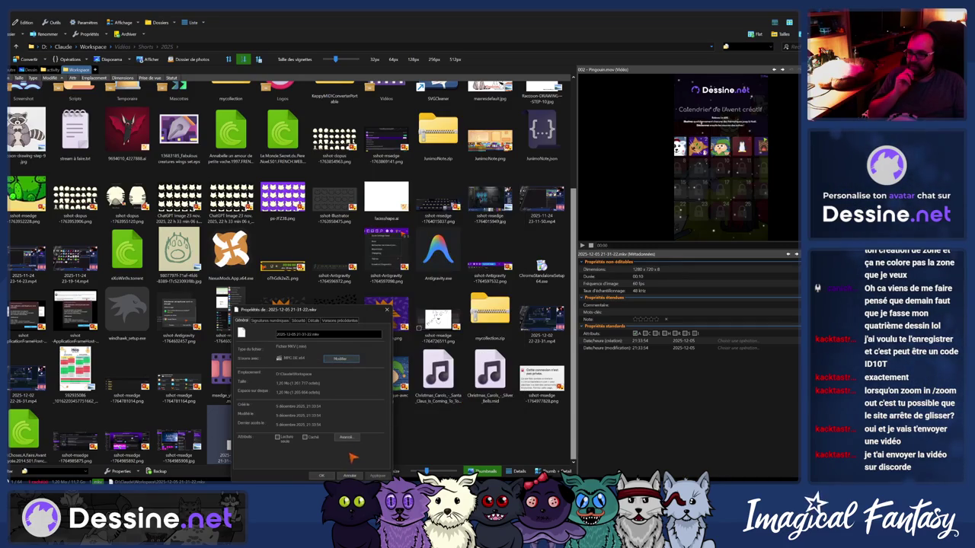
pyautogui.click(321, 475)
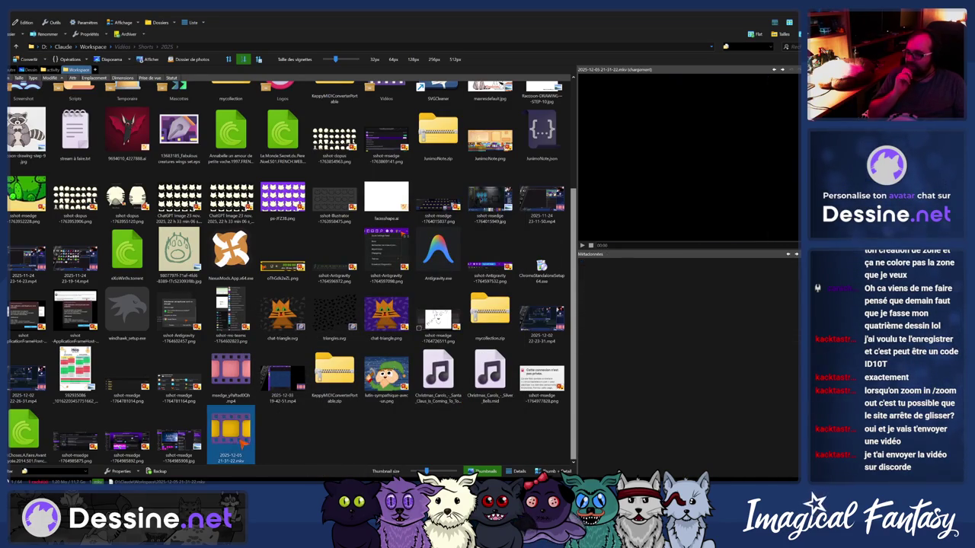
pyautogui.doubleClick(253, 432)
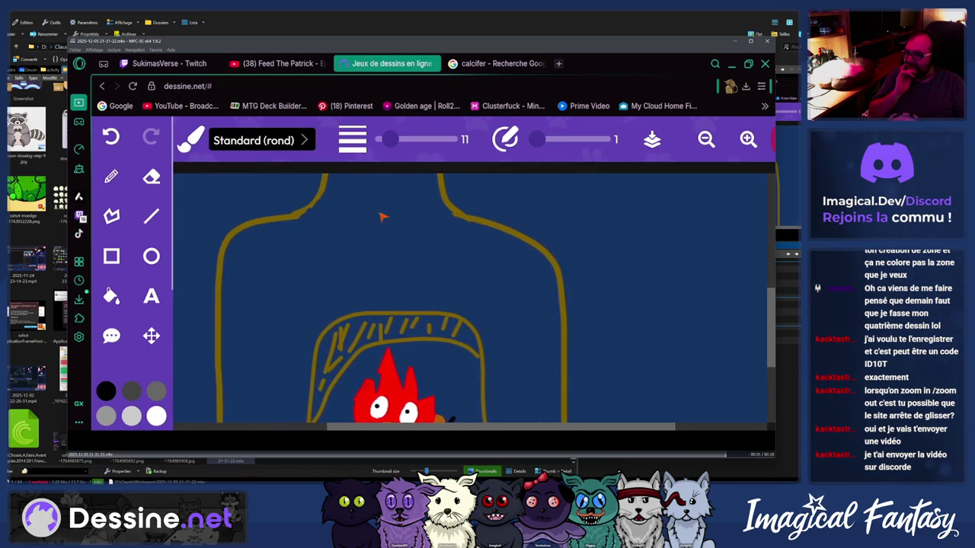
pyautogui.click(766, 41)
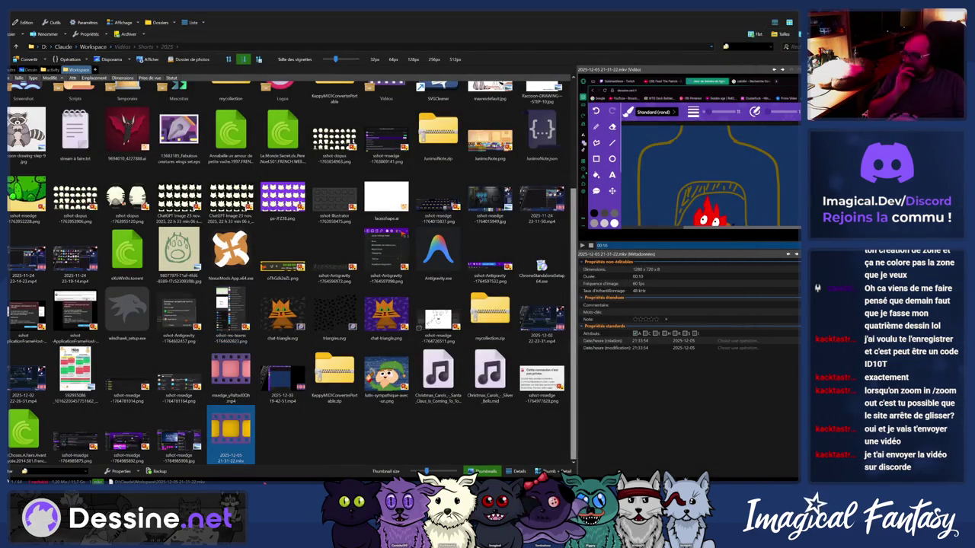
pyautogui.hotkey('alt', 'Tab')
# Open calendar day 5, restore the autosaved drawing and dismiss the daily theme popup
pyautogui.click(523, 303)
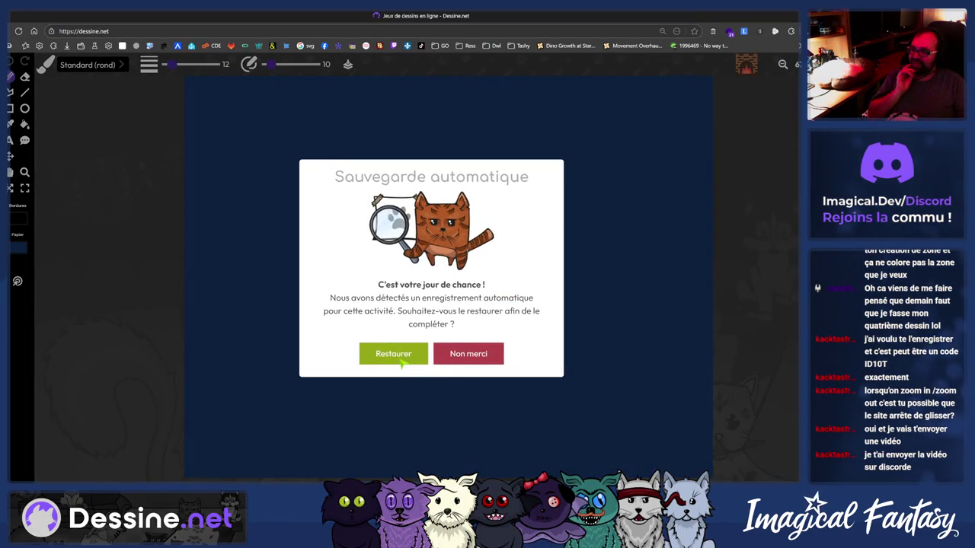
pyautogui.click(398, 359)
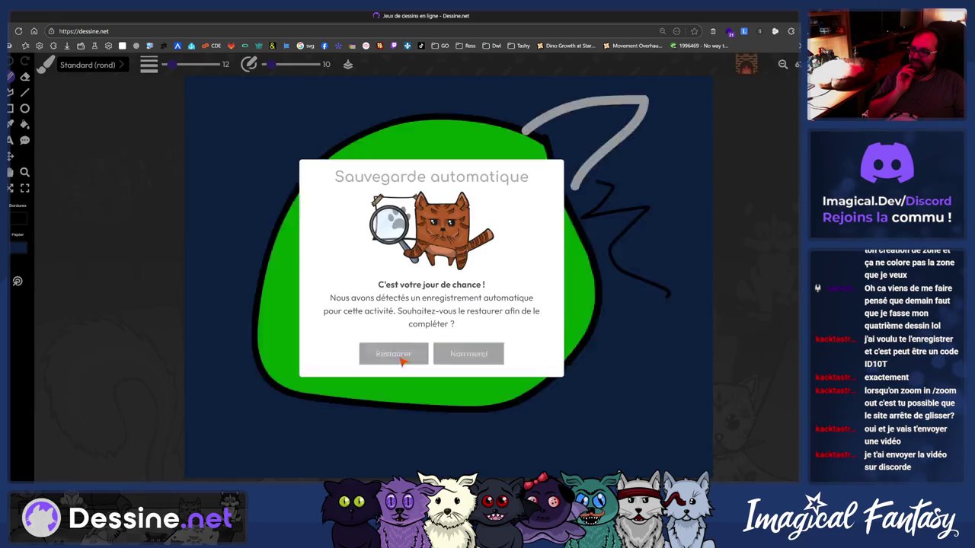
pyautogui.click(431, 352)
pyautogui.scroll(-1, 413, 314)
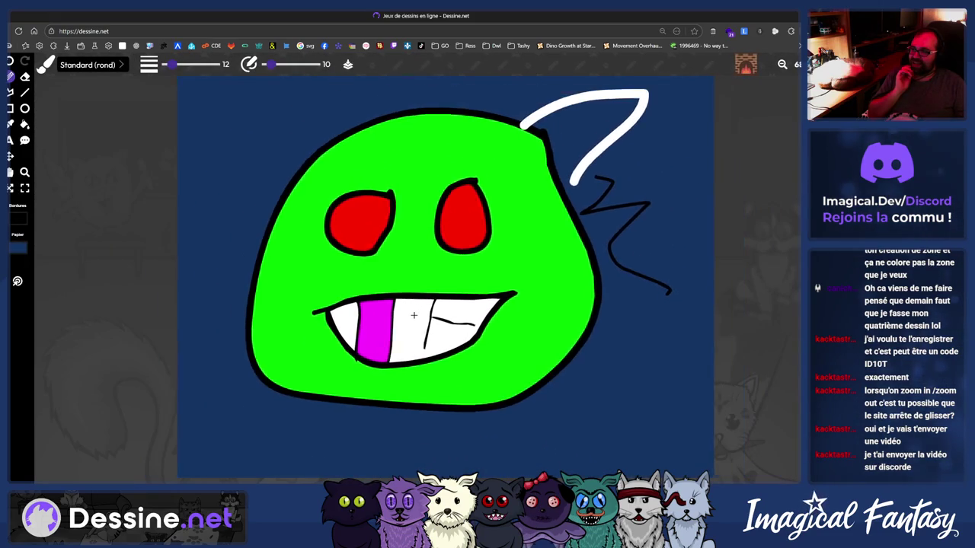
# Reload the site with F5, then reopen day 5 and restore the green monster drawing again
pyautogui.press('F5')
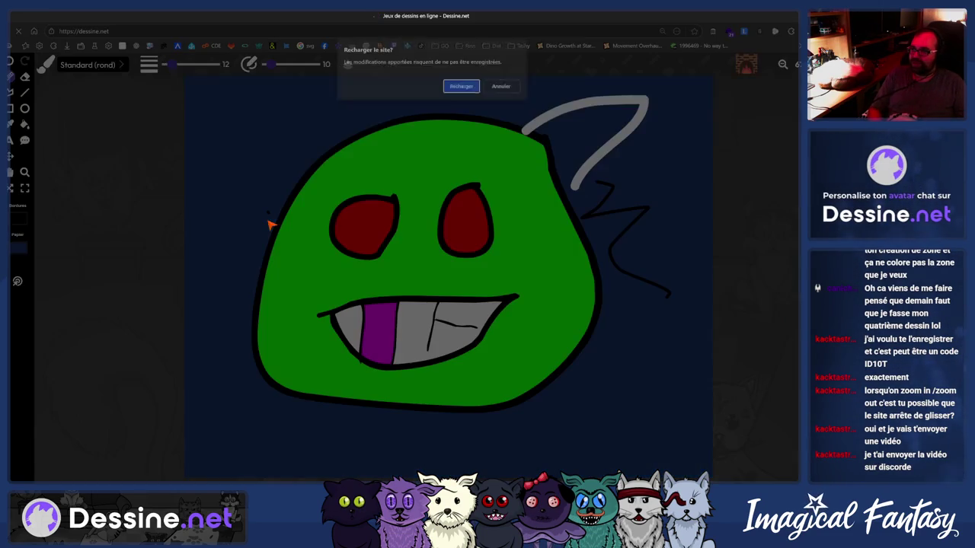
pyautogui.press('Escape')
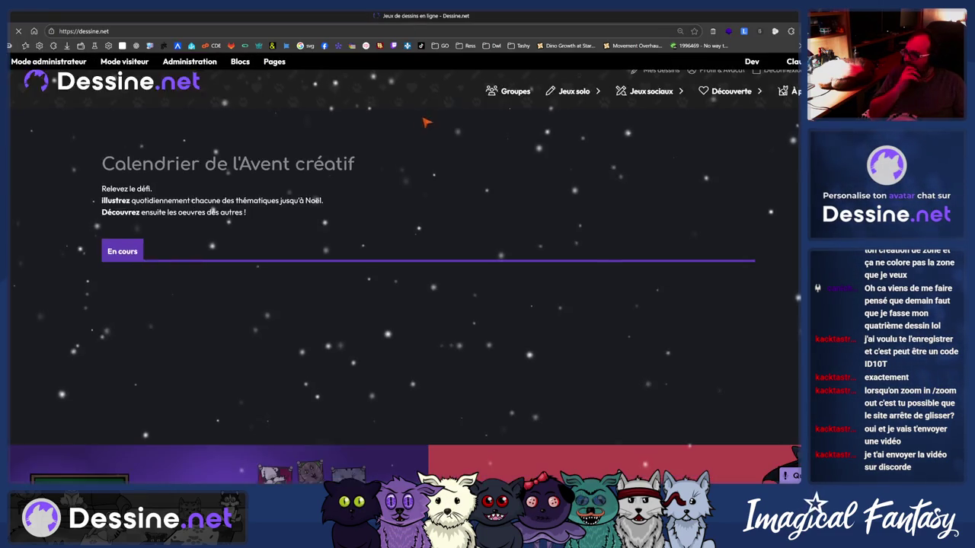
pyautogui.scroll(-5, 586, 322)
pyautogui.scroll(-3, 586, 322)
pyautogui.scroll(-5, 587, 322)
pyautogui.scroll(4, 590, 305)
pyautogui.scroll(4, 593, 278)
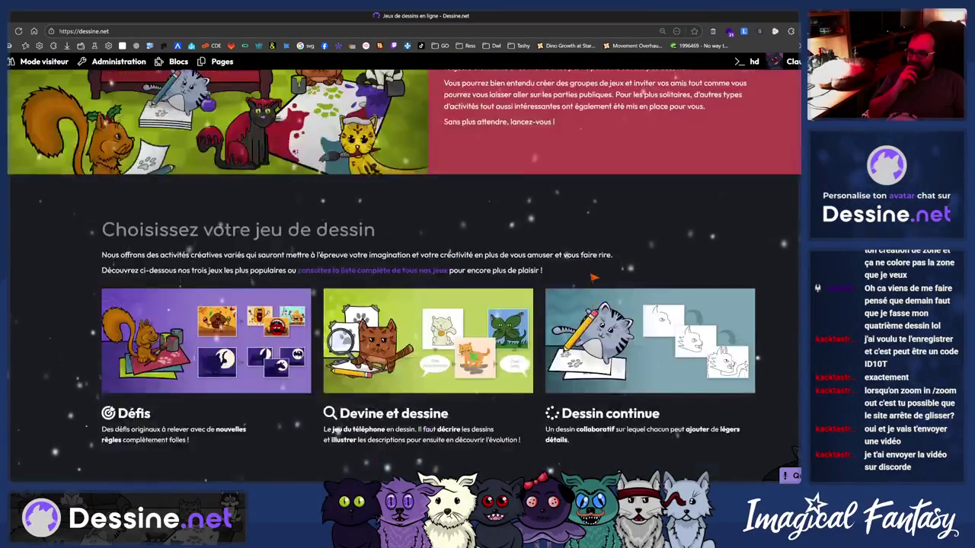
pyautogui.scroll(-3, 596, 269)
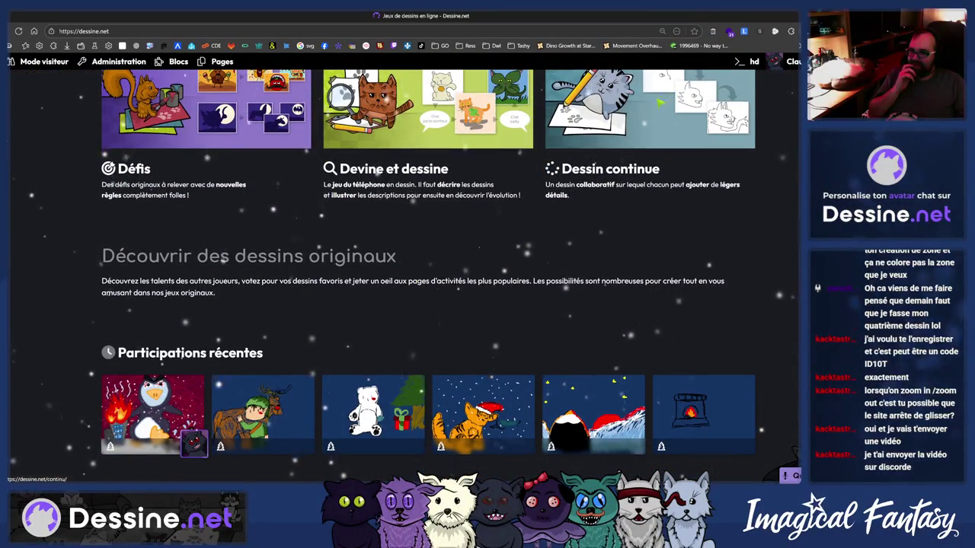
pyautogui.scroll(5, 583, 260)
pyautogui.scroll(4, 583, 260)
pyautogui.scroll(5, 582, 260)
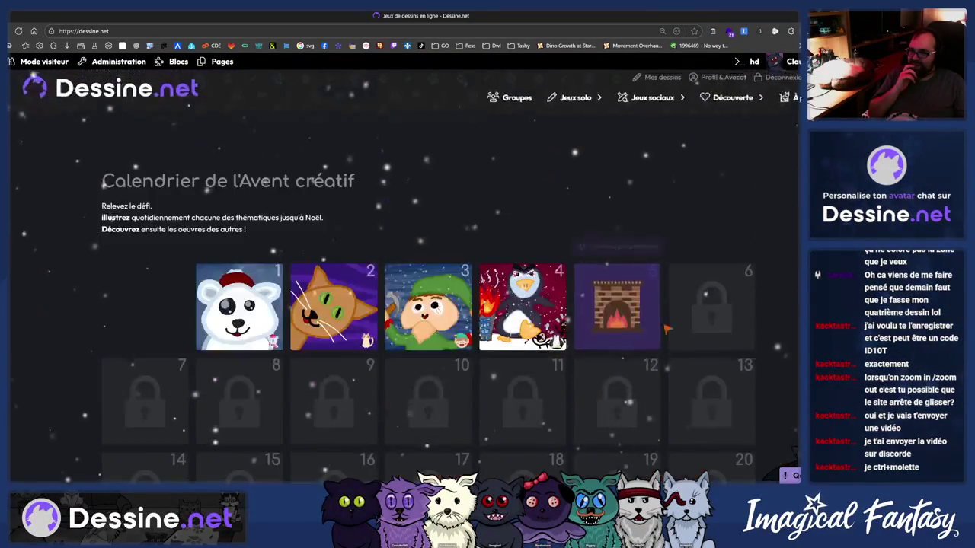
pyautogui.click(590, 304)
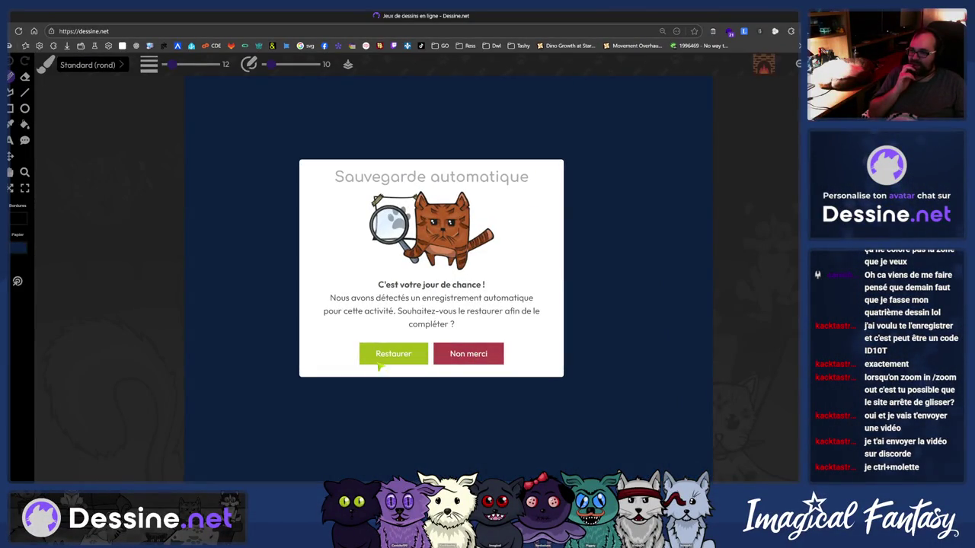
pyautogui.click(379, 358)
pyautogui.click(442, 353)
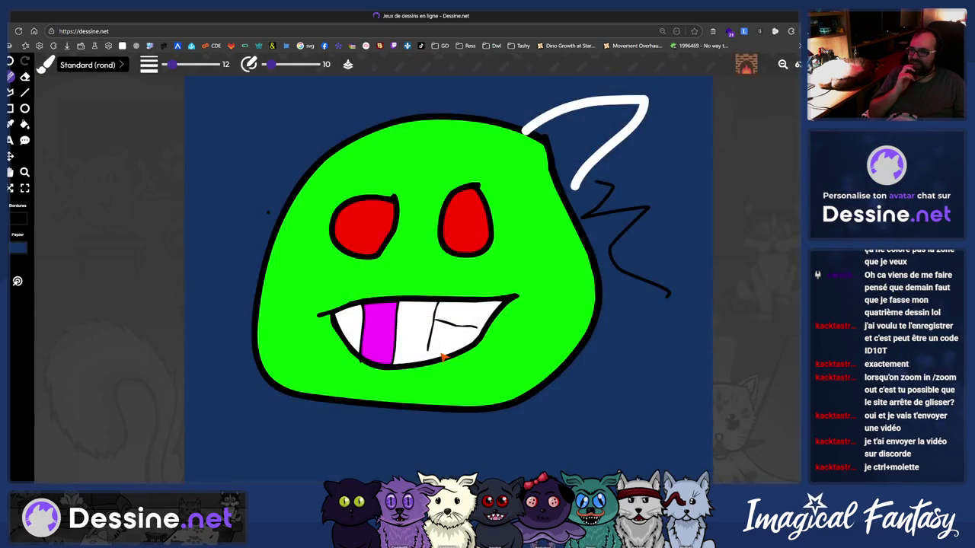
pyautogui.scroll(5, 442, 356)
pyautogui.scroll(-3, 442, 356)
pyautogui.scroll(-1, 440, 362)
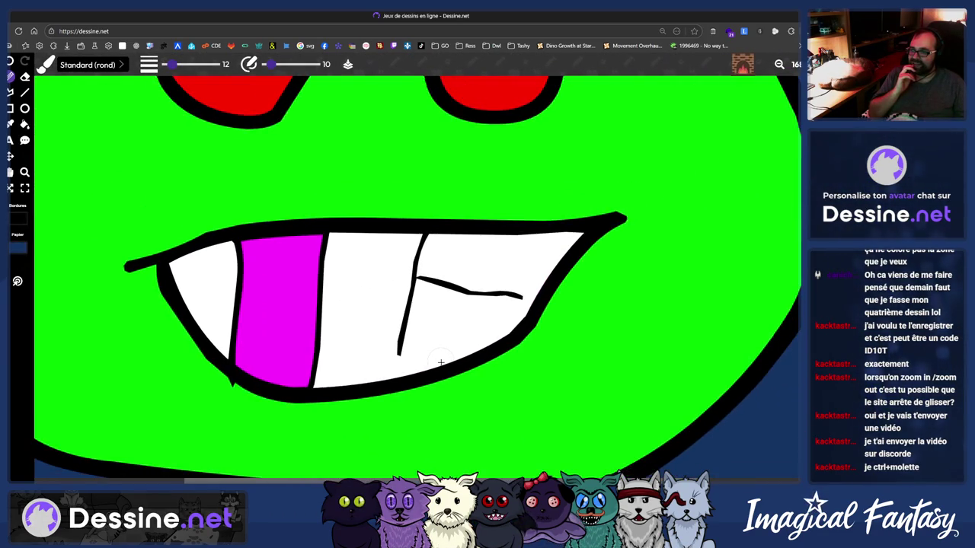
pyautogui.scroll(1, 440, 363)
pyautogui.scroll(1, 440, 362)
pyautogui.scroll(1, 440, 363)
pyautogui.scroll(1, 440, 362)
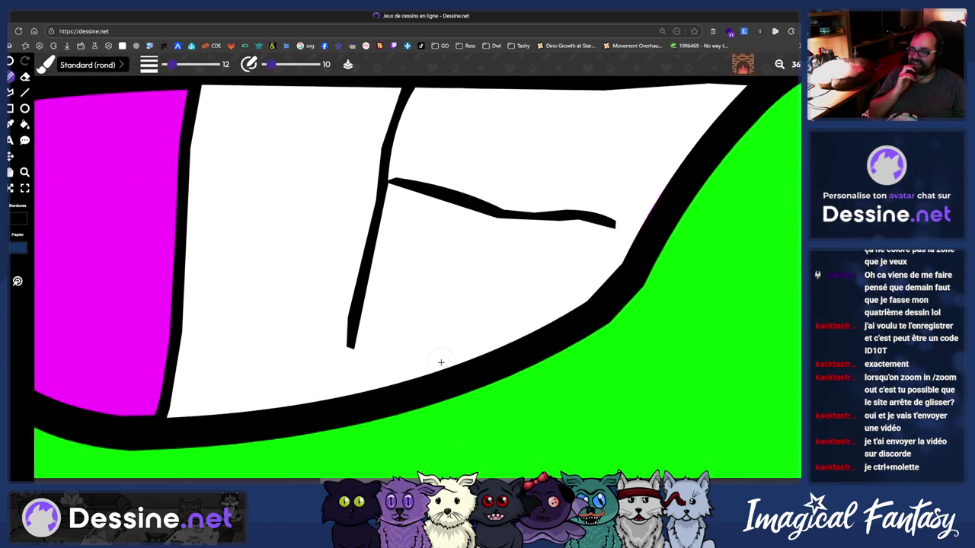
pyautogui.scroll(-1, 440, 362)
pyautogui.scroll(2, 439, 370)
pyautogui.scroll(-2, 440, 370)
pyautogui.scroll(-3, 420, 402)
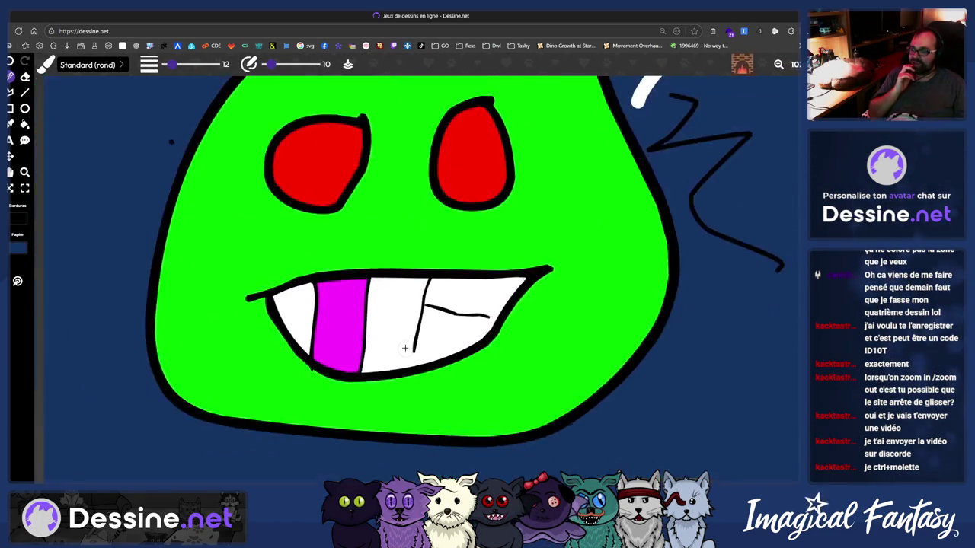
pyautogui.scroll(1, 408, 344)
pyautogui.scroll(2, 410, 342)
pyautogui.scroll(2, 414, 337)
pyautogui.scroll(-2, 414, 337)
pyautogui.scroll(-3, 412, 339)
pyautogui.scroll(1, 389, 334)
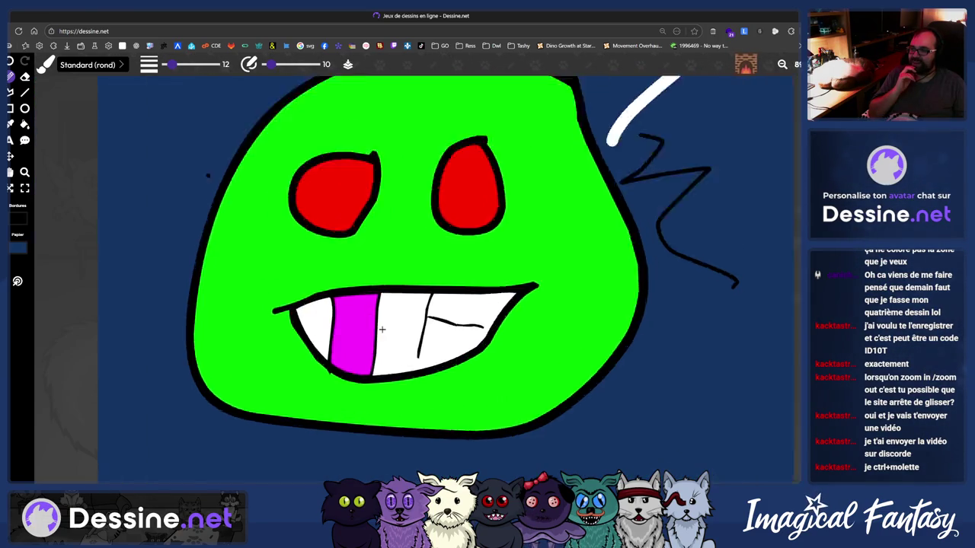
pyautogui.scroll(3, 385, 332)
pyautogui.scroll(1, 380, 334)
pyautogui.scroll(-2, 362, 390)
pyautogui.scroll(-1, 355, 387)
pyautogui.scroll(-2, 355, 385)
pyautogui.scroll(-1, 354, 382)
pyautogui.scroll(6, 353, 381)
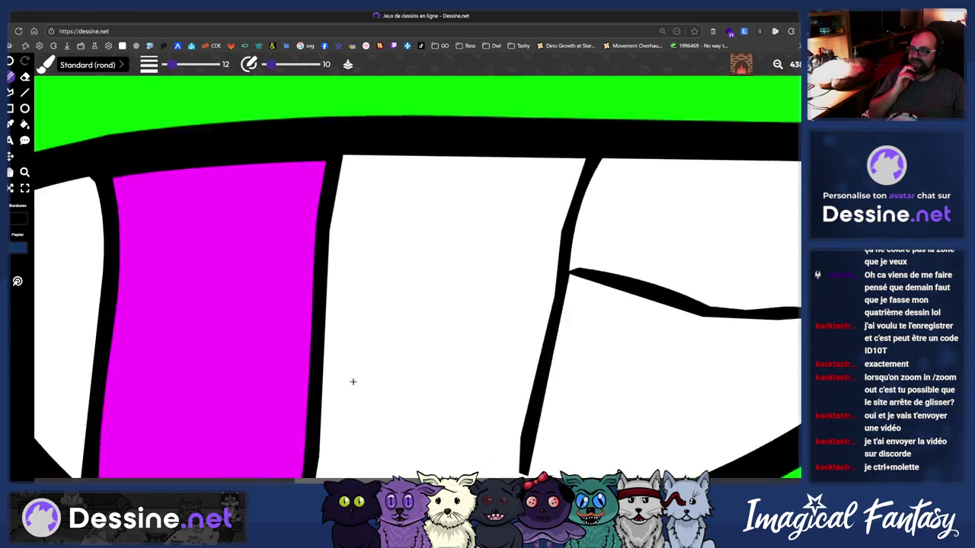
pyautogui.scroll(4, 353, 383)
pyautogui.scroll(2, 343, 392)
pyautogui.scroll(-15, 340, 398)
pyautogui.scroll(-1, 439, 301)
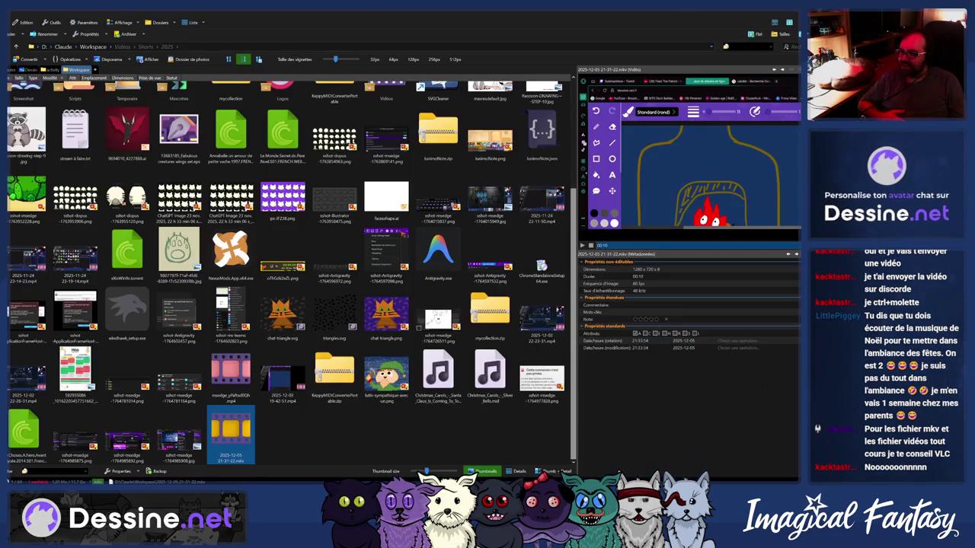
pyautogui.click(240, 451)
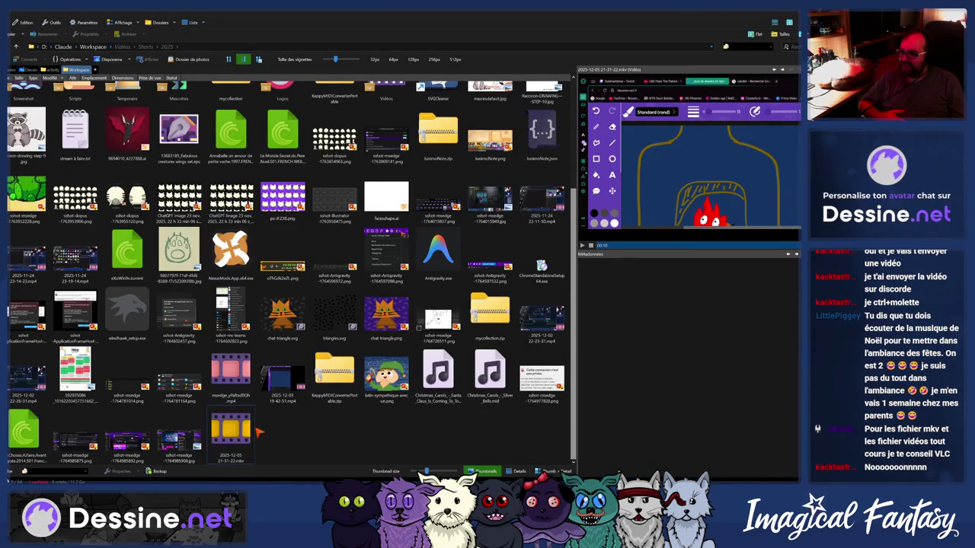
pyautogui.moveTo(231, 434)
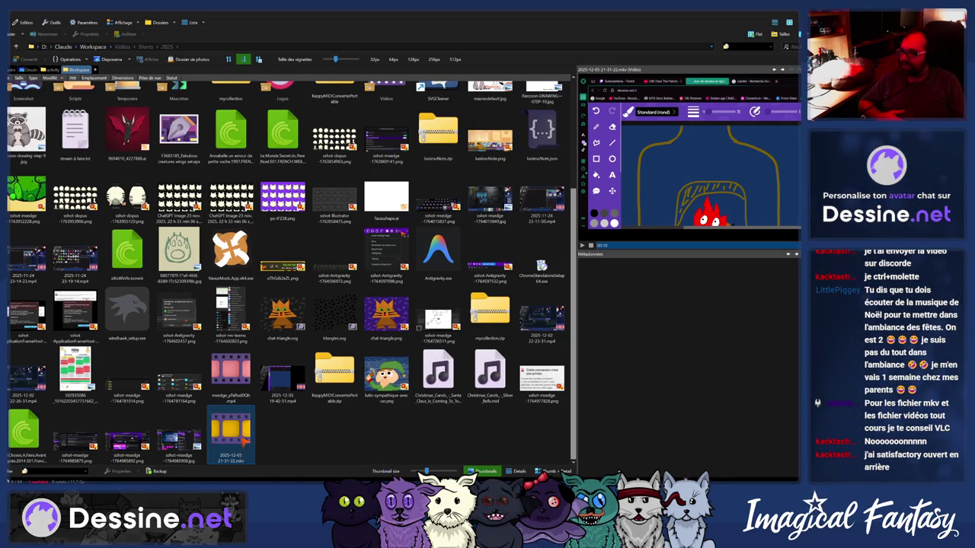
pyautogui.rightClick(240, 438)
pyautogui.click(260, 432)
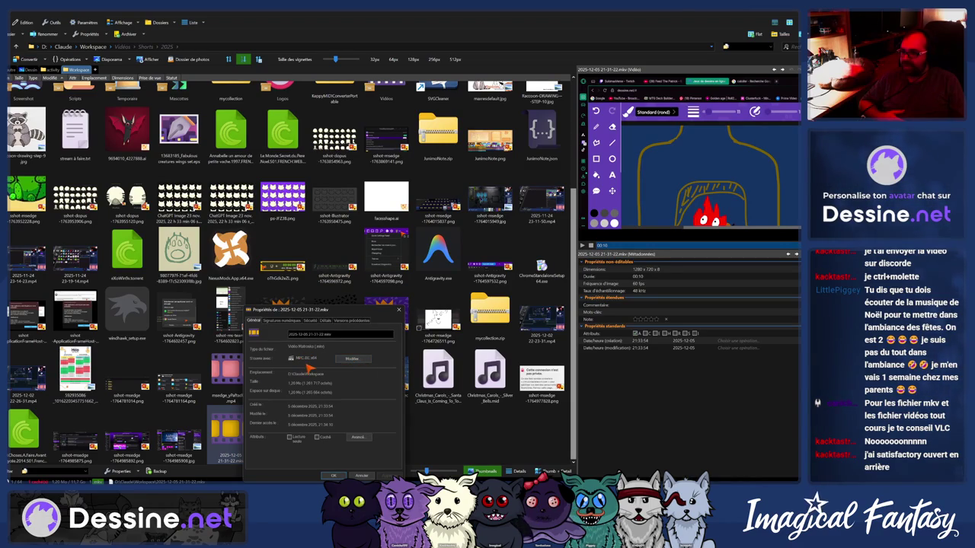
pyautogui.press('Escape')
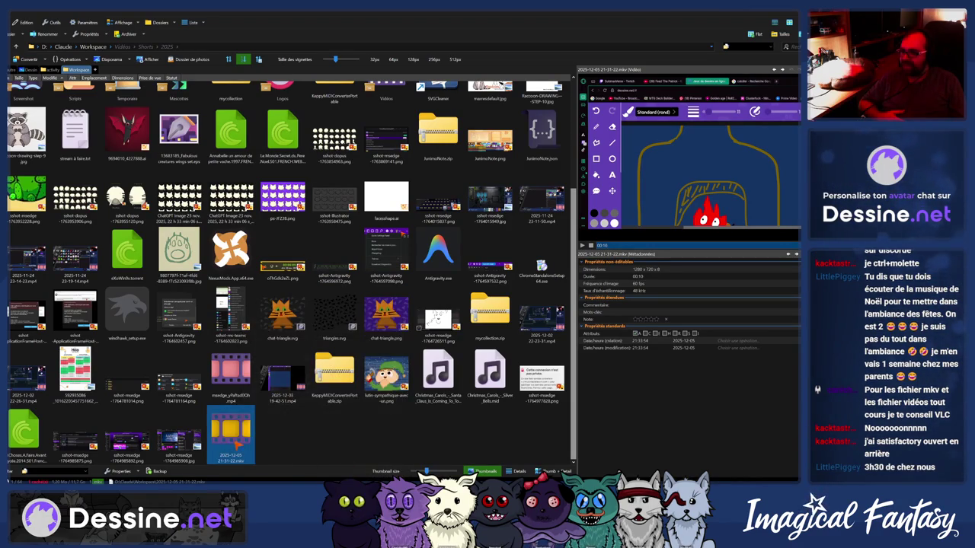
pyautogui.doubleClick(233, 441)
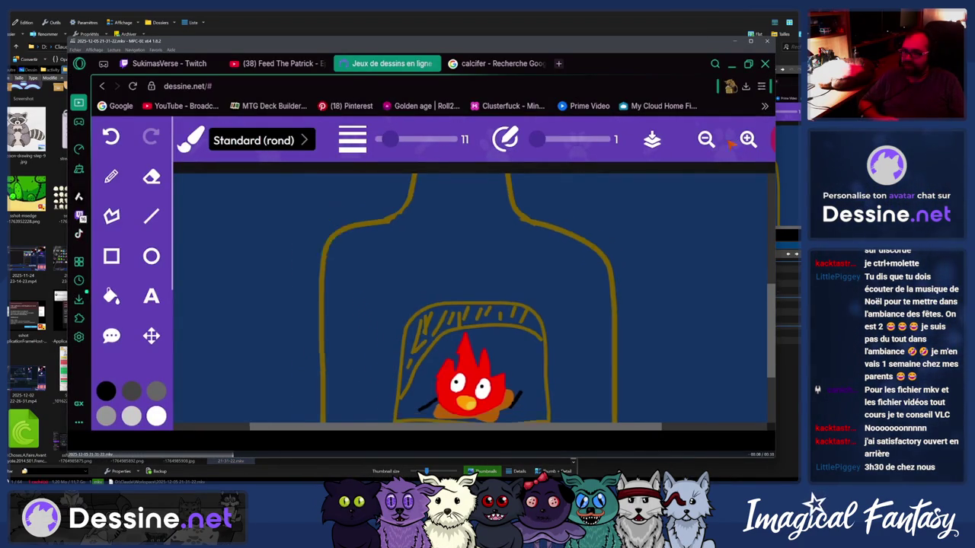
# Pause the recording, step to another frame, then close the MPC-BE player
pyautogui.press('space')
pyautogui.press('space')
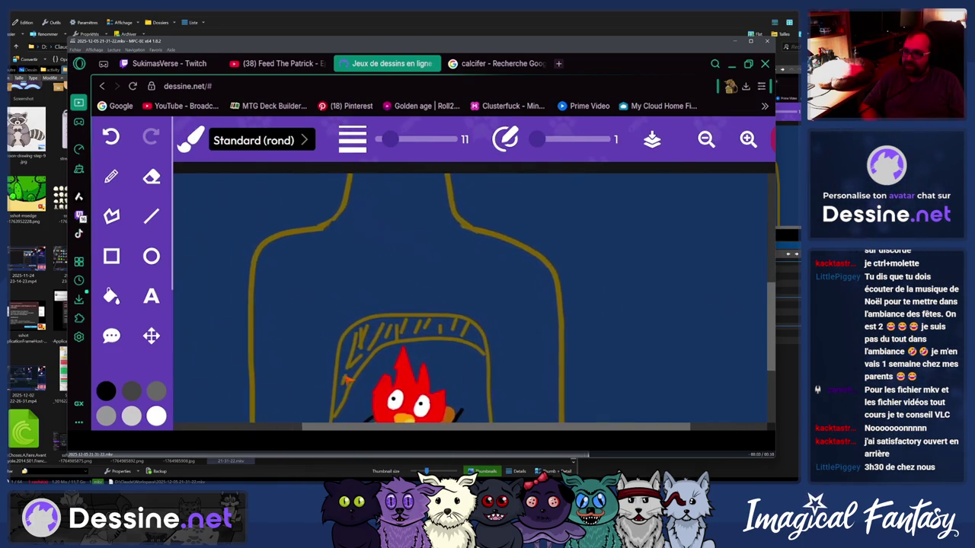
pyautogui.press('space')
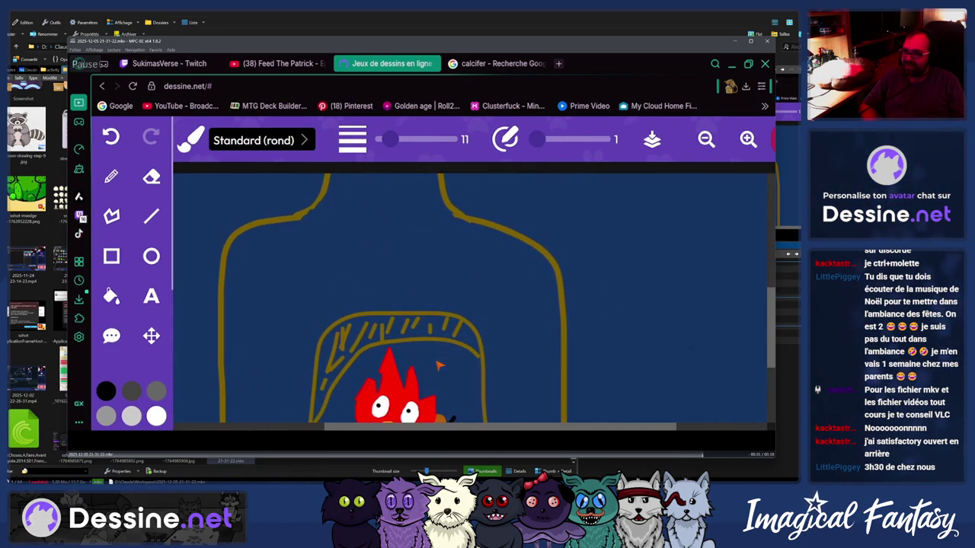
pyautogui.press('Right')
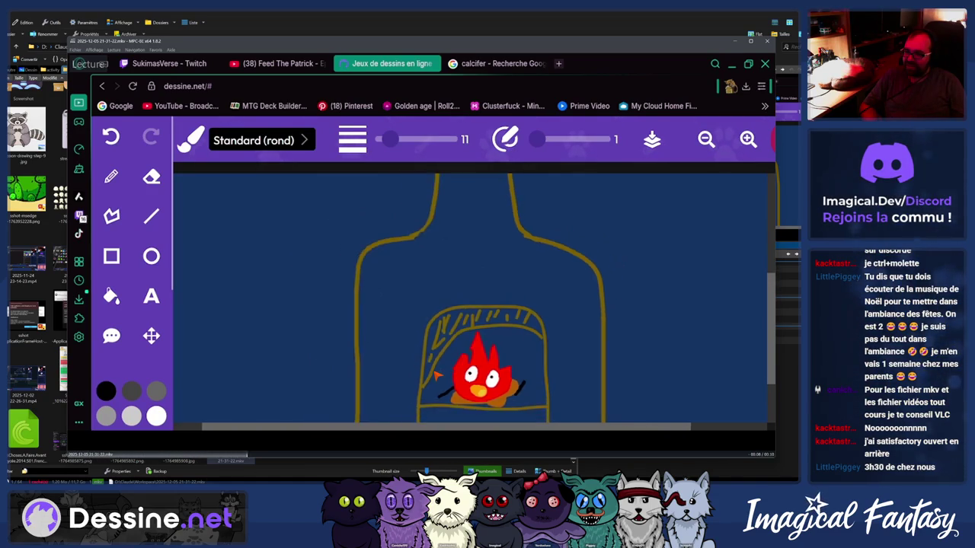
pyautogui.press('space')
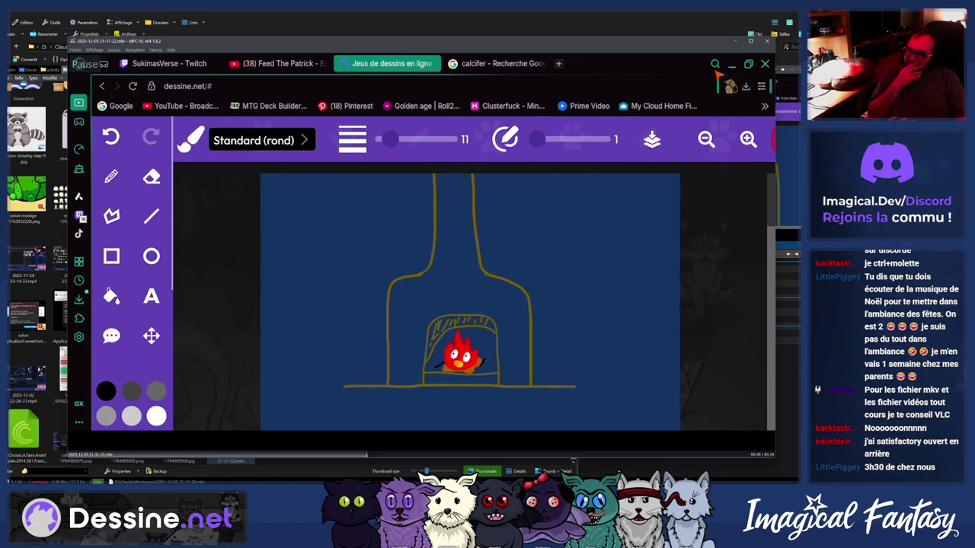
pyautogui.press('space')
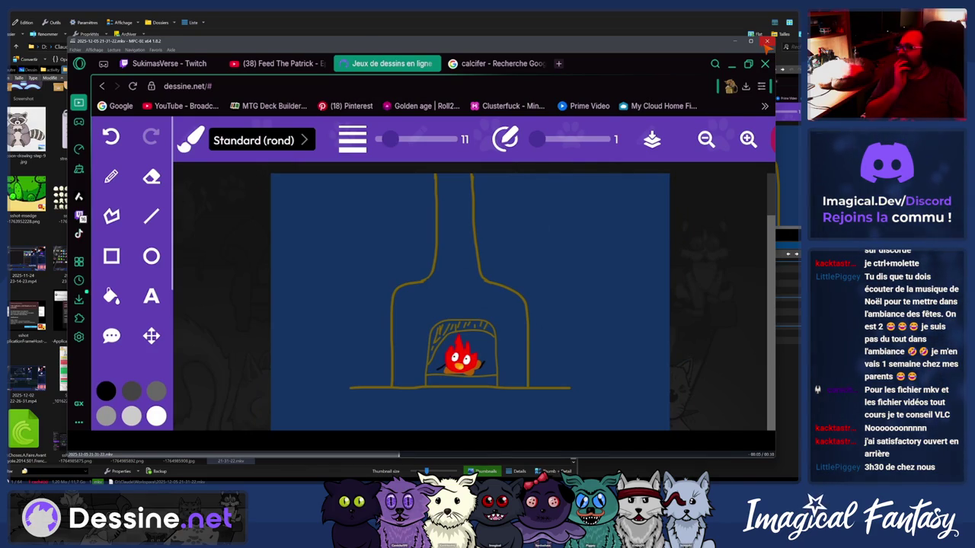
pyautogui.click(766, 41)
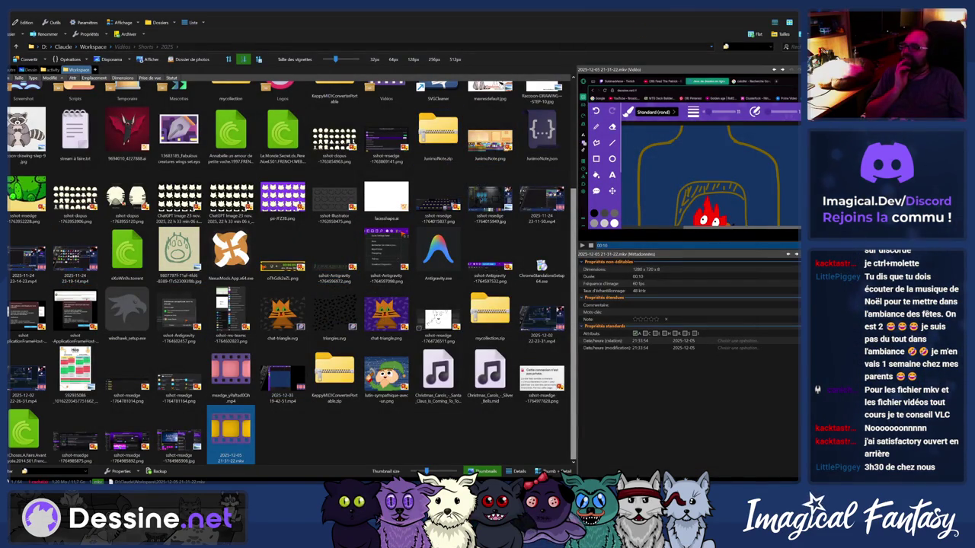
# Go back to the browser and zoom in and out around the monster's red eyes and grin
pyautogui.hotkey('alt', 'Tab')
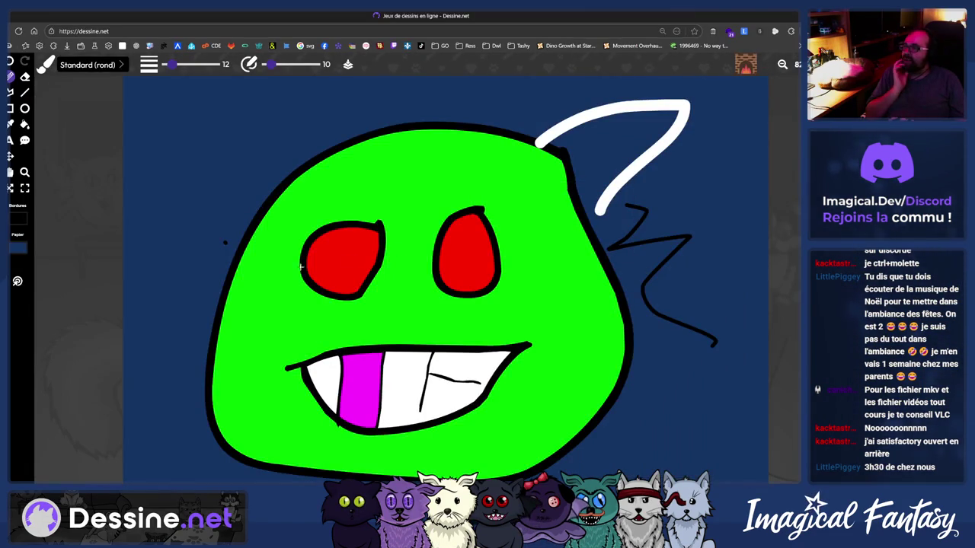
pyautogui.scroll(3, 426, 268)
pyautogui.scroll(3, 533, 271)
pyautogui.scroll(3, 552, 272)
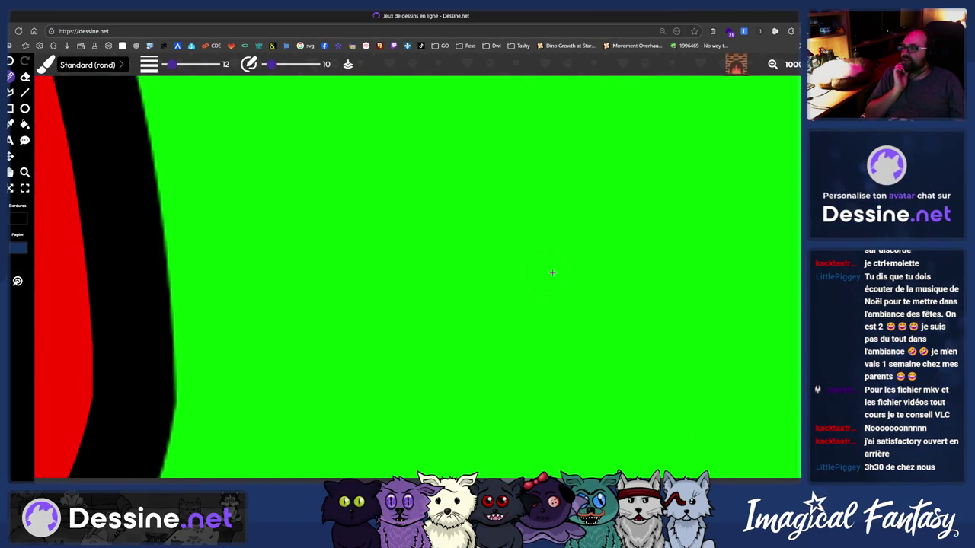
pyautogui.scroll(-5, 552, 272)
pyautogui.scroll(2, 550, 272)
pyautogui.scroll(2, 549, 272)
pyautogui.scroll(2, 549, 271)
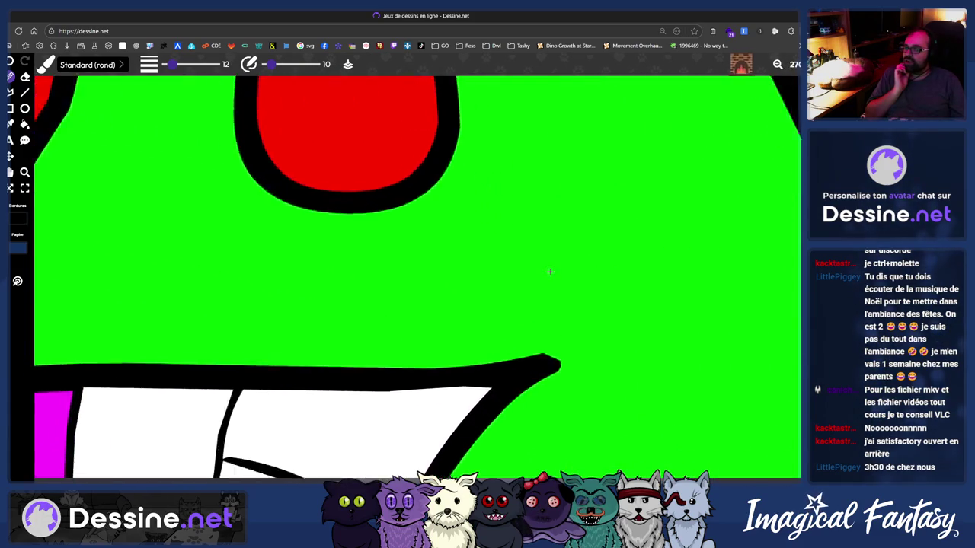
pyautogui.scroll(1, 548, 271)
pyautogui.scroll(-5, 560, 221)
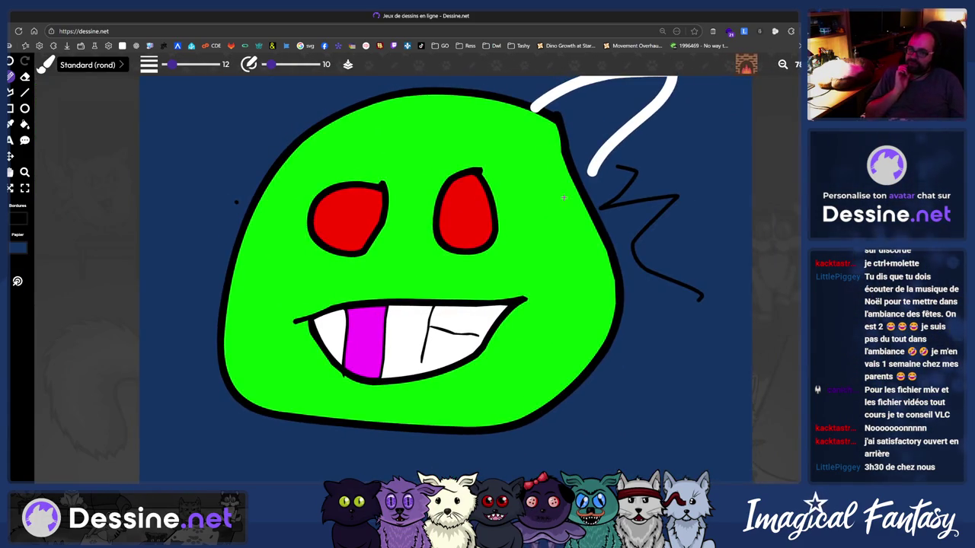
pyautogui.scroll(2, 563, 198)
pyautogui.scroll(3, 571, 203)
pyautogui.scroll(-5, 582, 210)
pyautogui.scroll(2, 598, 217)
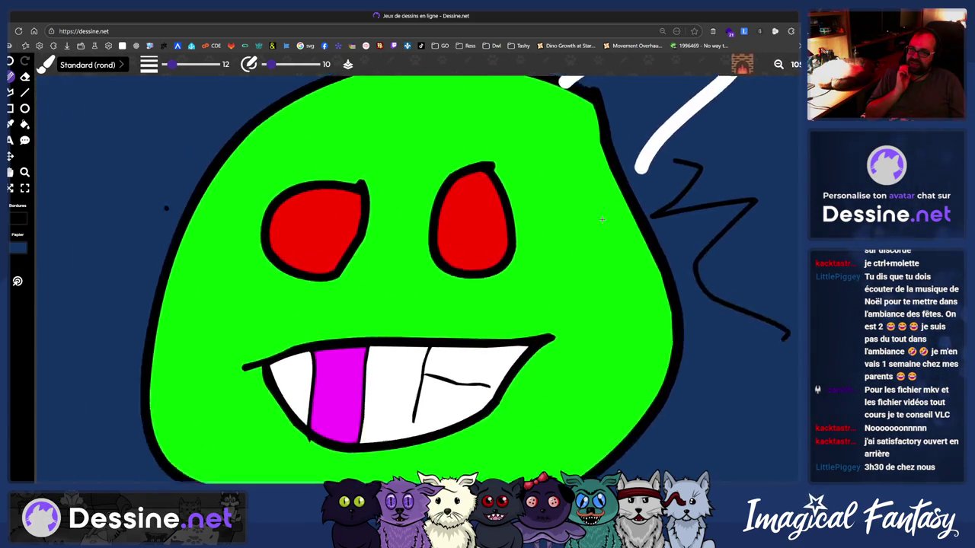
pyautogui.scroll(2, 602, 220)
pyautogui.scroll(2, 594, 226)
pyautogui.scroll(2, 588, 234)
pyautogui.scroll(2, 583, 240)
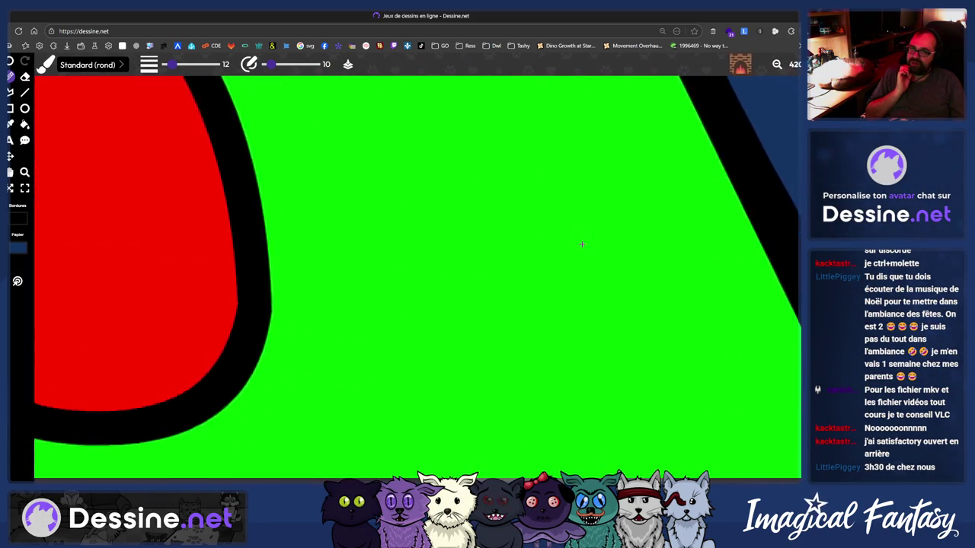
pyautogui.scroll(-2, 581, 244)
pyautogui.scroll(-2, 576, 251)
pyautogui.scroll(-1, 571, 257)
pyautogui.scroll(-3, 567, 266)
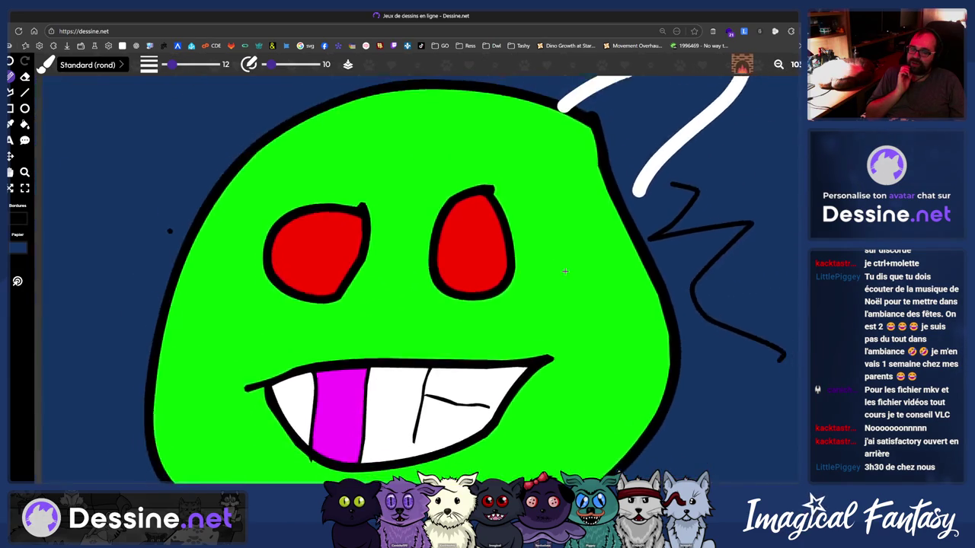
pyautogui.scroll(-2, 563, 274)
pyautogui.scroll(-1, 560, 277)
pyautogui.scroll(5, 557, 280)
pyautogui.scroll(2, 554, 283)
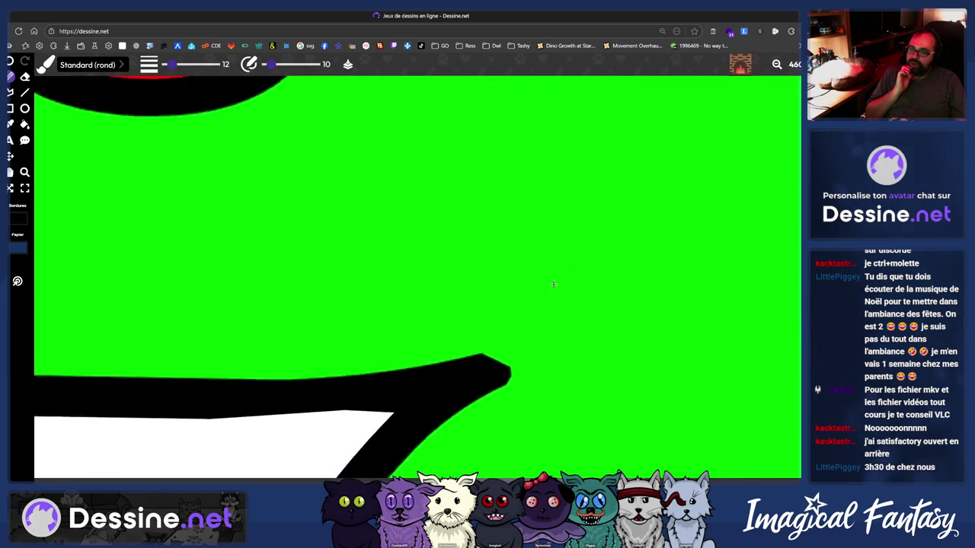
pyautogui.scroll(2, 553, 286)
pyautogui.scroll(-5, 556, 287)
pyautogui.scroll(1, 560, 287)
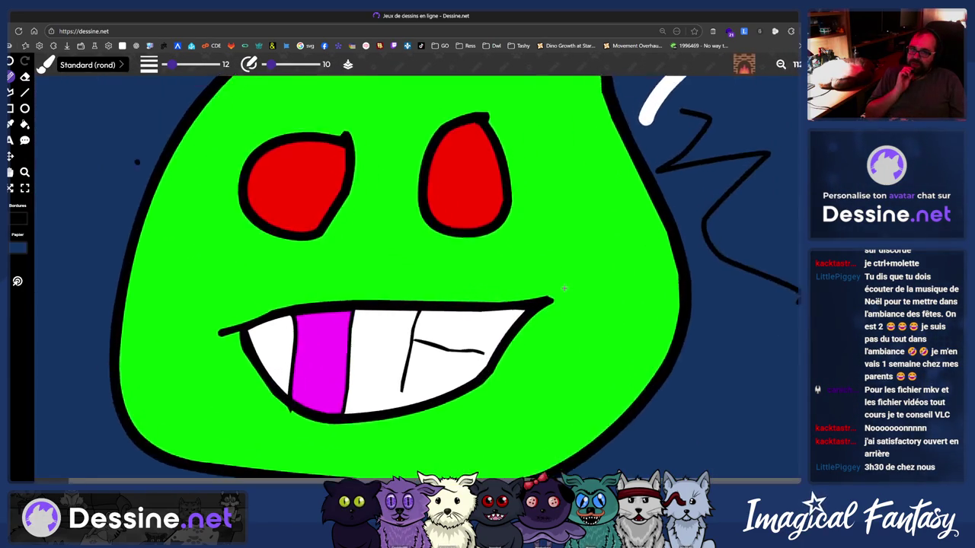
pyautogui.scroll(1, 564, 289)
pyautogui.scroll(1, 567, 290)
pyautogui.scroll(-1, 567, 290)
pyautogui.scroll(-1, 567, 290)
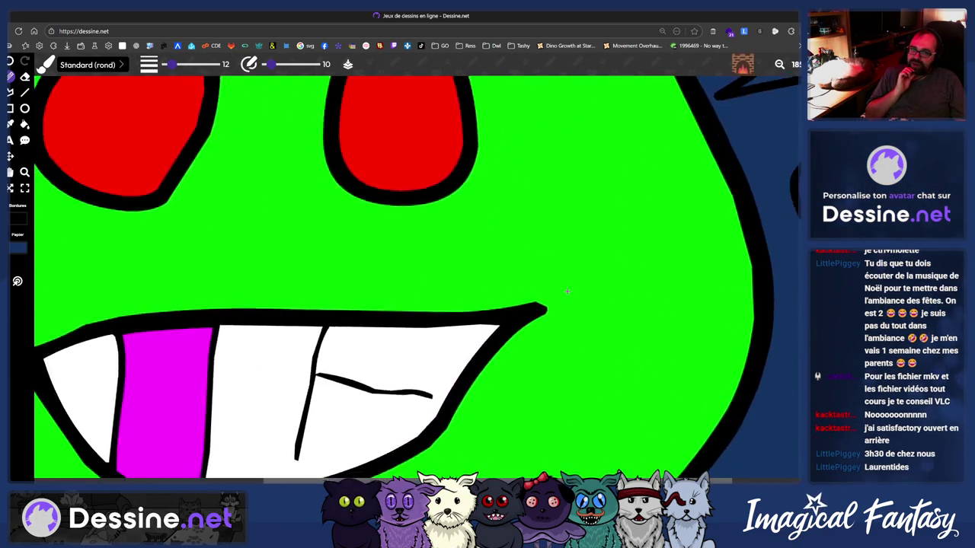
pyautogui.scroll(-1, 567, 290)
pyautogui.scroll(2, 567, 291)
pyautogui.scroll(-1, 567, 291)
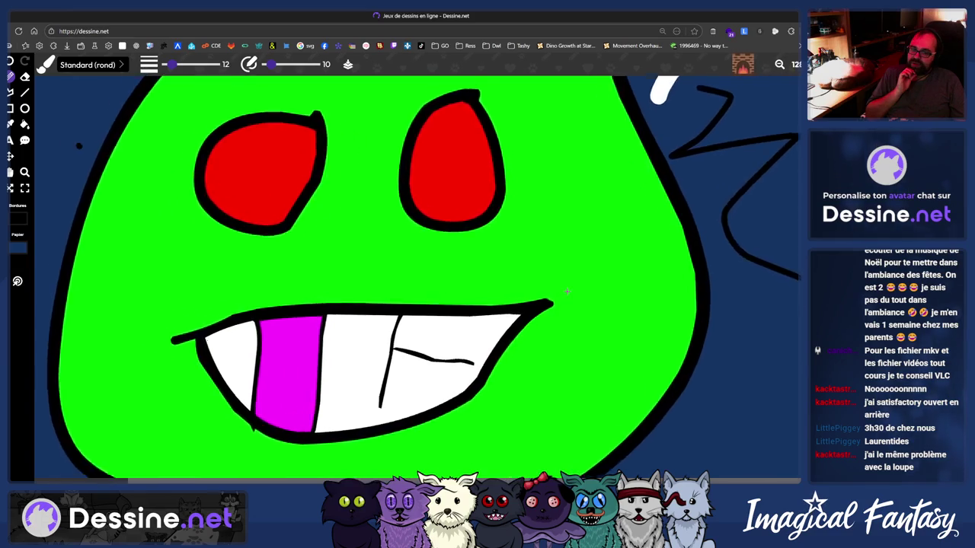
pyautogui.scroll(-1, 566, 290)
pyautogui.scroll(-1, 566, 290)
pyautogui.scroll(1, 566, 290)
pyautogui.scroll(2, 566, 289)
pyautogui.scroll(-1, 566, 289)
pyautogui.scroll(-1, 565, 289)
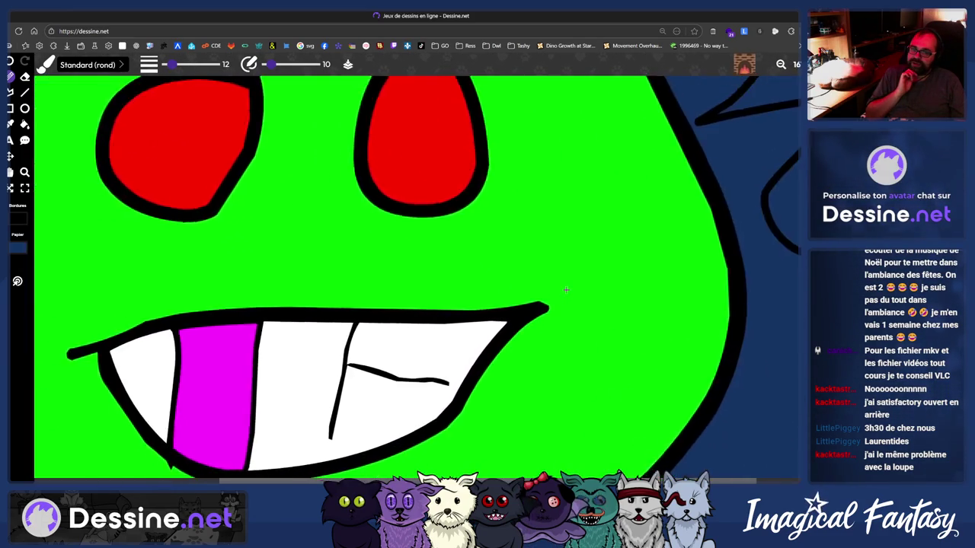
pyautogui.scroll(1, 565, 290)
pyautogui.scroll(1, 566, 290)
pyautogui.scroll(-2, 566, 290)
pyautogui.scroll(3, 566, 289)
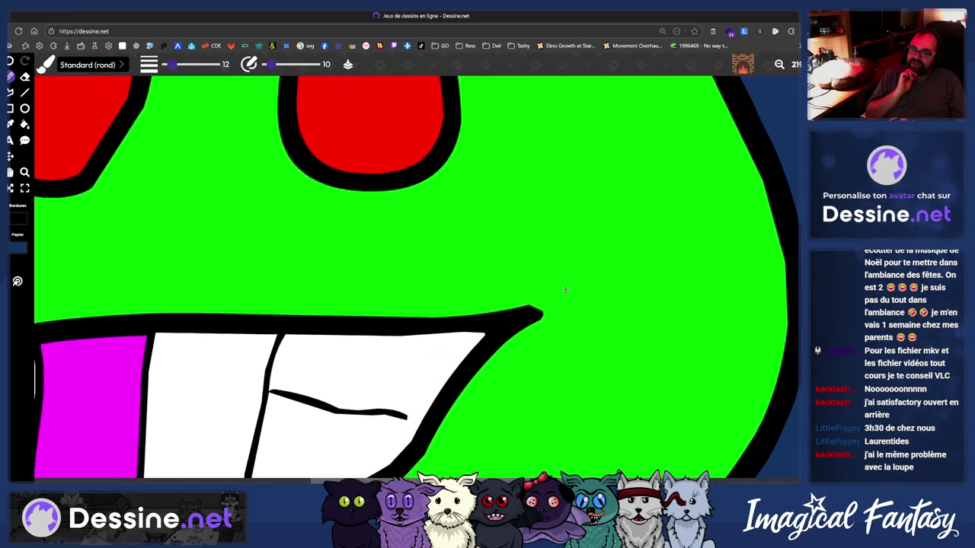
pyautogui.scroll(-3, 566, 290)
pyautogui.scroll(-2, 565, 289)
pyautogui.scroll(-1, 545, 294)
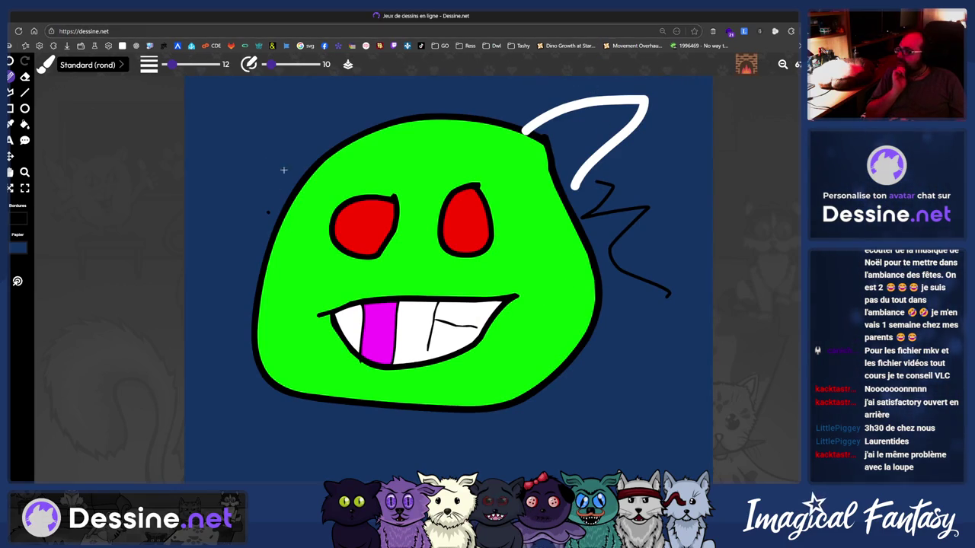
pyautogui.scroll(1, 316, 218)
pyautogui.scroll(2, 316, 218)
pyautogui.scroll(2, 289, 214)
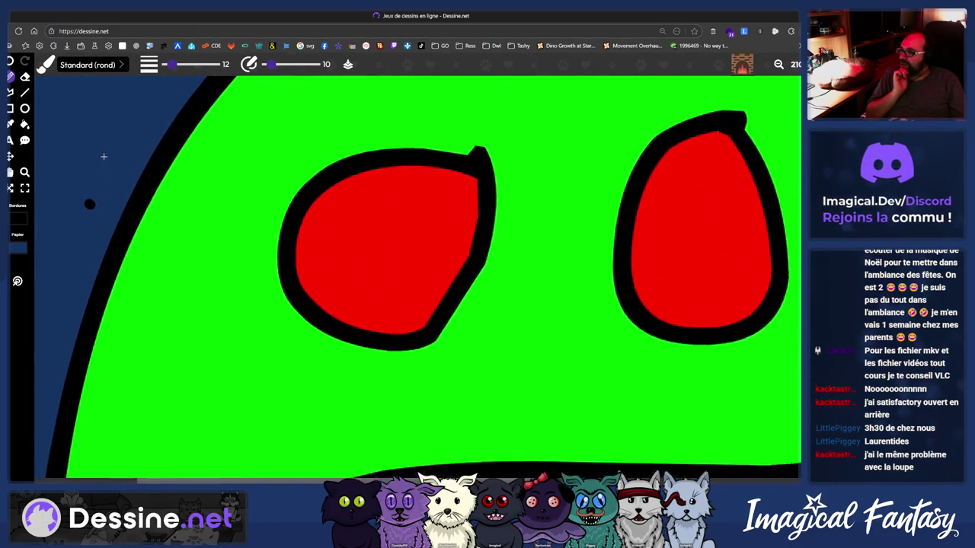
pyautogui.scroll(2, 228, 202)
# Use the zoom tool to zoom in and out on the monster's mouth
pyautogui.press('z')
pyautogui.scroll(-1, 188, 200)
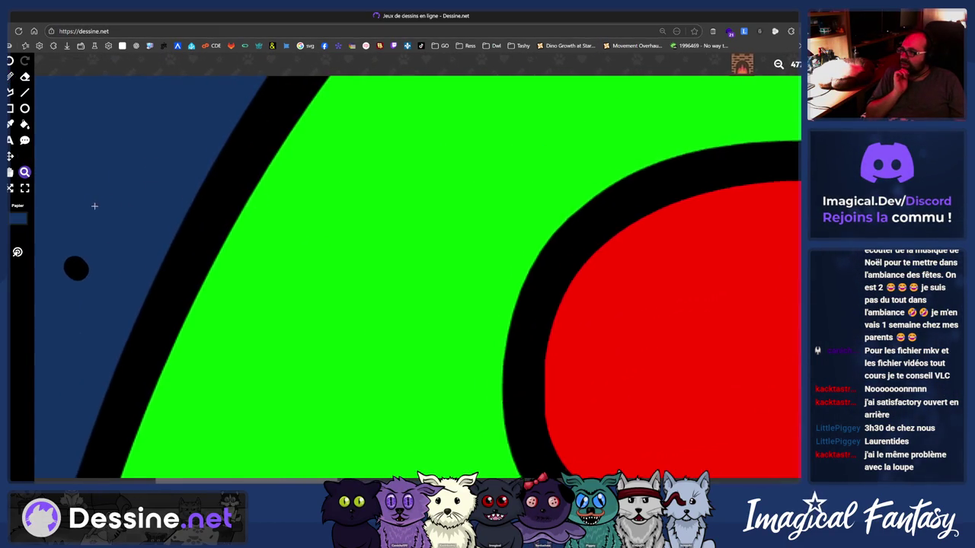
pyautogui.scroll(1, 198, 183)
pyautogui.scroll(-2, 213, 153)
pyautogui.scroll(2, 238, 123)
pyautogui.scroll(-3, 237, 122)
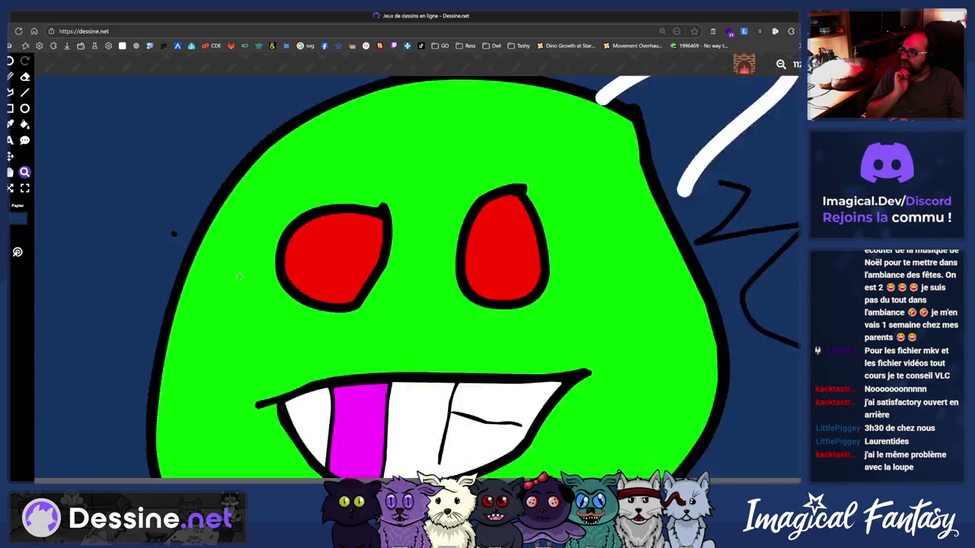
pyautogui.scroll(3, 237, 190)
pyautogui.scroll(-3, 239, 267)
pyautogui.scroll(2, 245, 304)
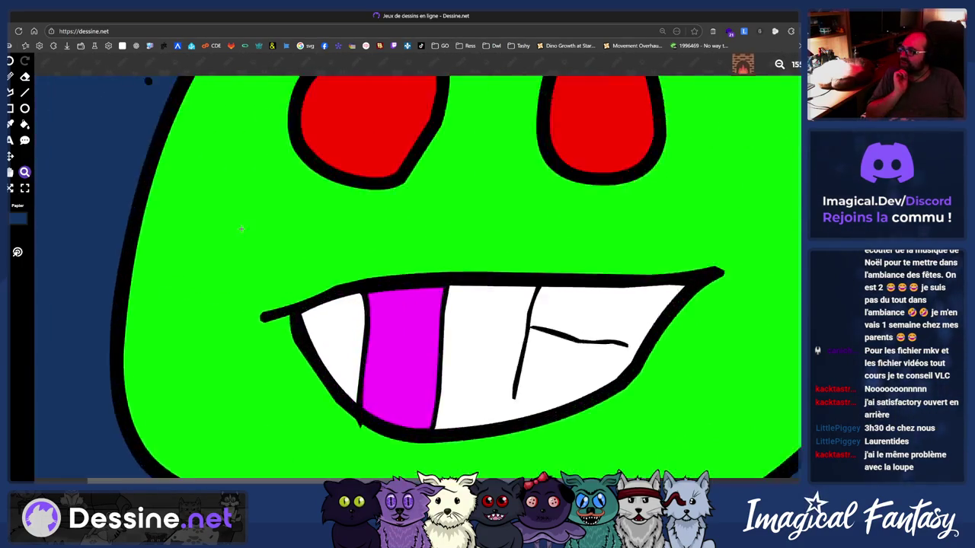
pyautogui.scroll(2, 236, 258)
pyautogui.scroll(-2, 226, 217)
pyautogui.scroll(3, 216, 173)
pyautogui.scroll(-3, 218, 190)
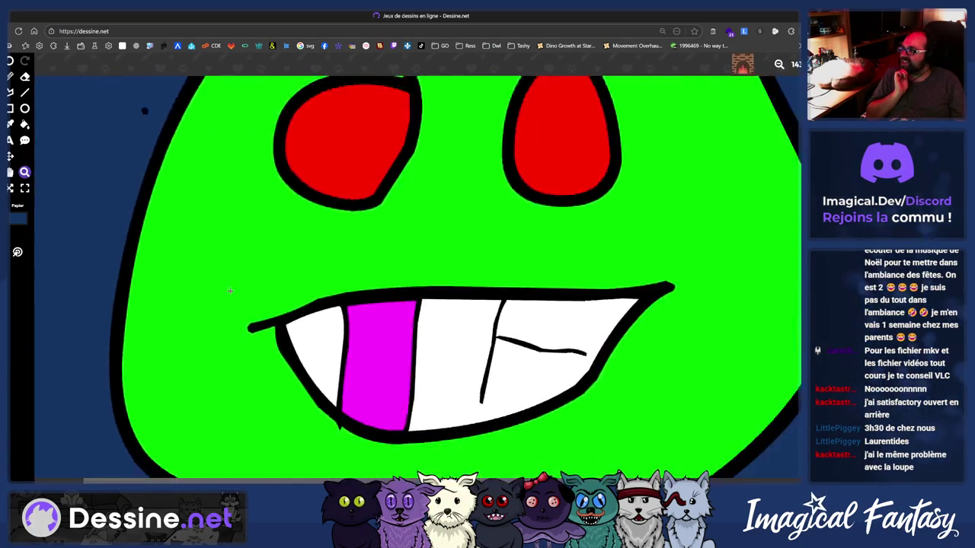
pyautogui.scroll(-1, 221, 209)
pyautogui.scroll(1, 224, 228)
pyautogui.scroll(1, 226, 245)
pyautogui.scroll(-2, 226, 251)
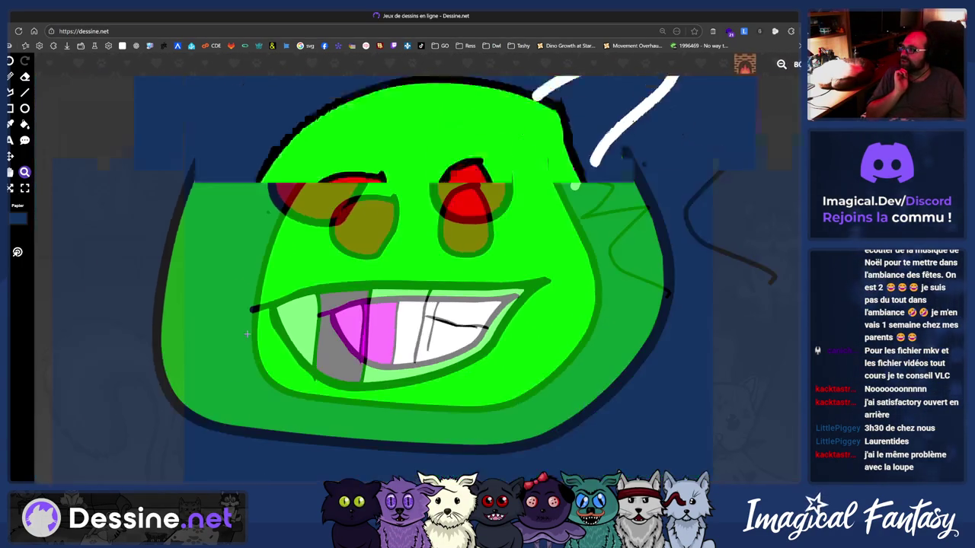
pyautogui.scroll(-1, 259, 266)
pyautogui.scroll(1, 304, 294)
pyautogui.scroll(1, 349, 316)
pyautogui.scroll(1, 350, 301)
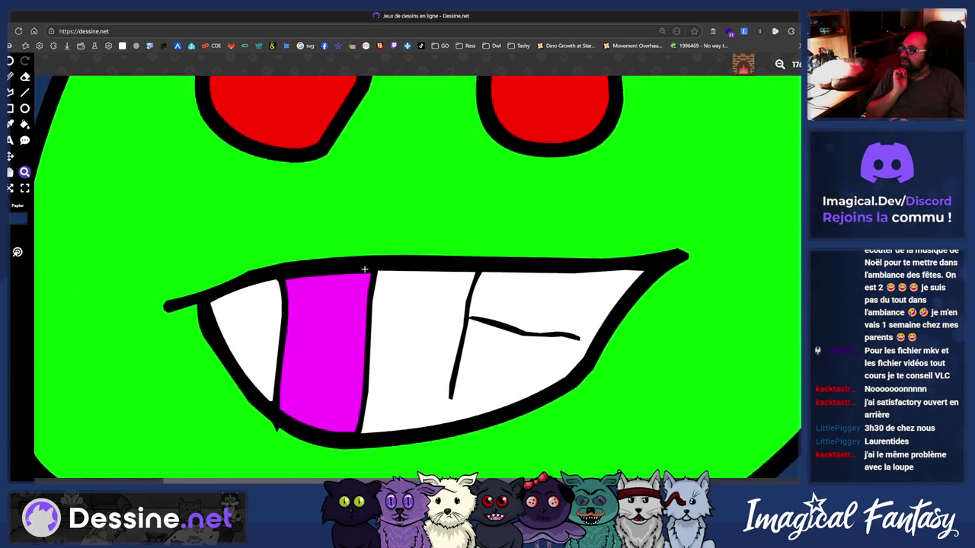
pyautogui.scroll(1, 352, 282)
pyautogui.scroll(-2, 352, 263)
pyautogui.scroll(3, 354, 246)
pyautogui.scroll(1, 355, 246)
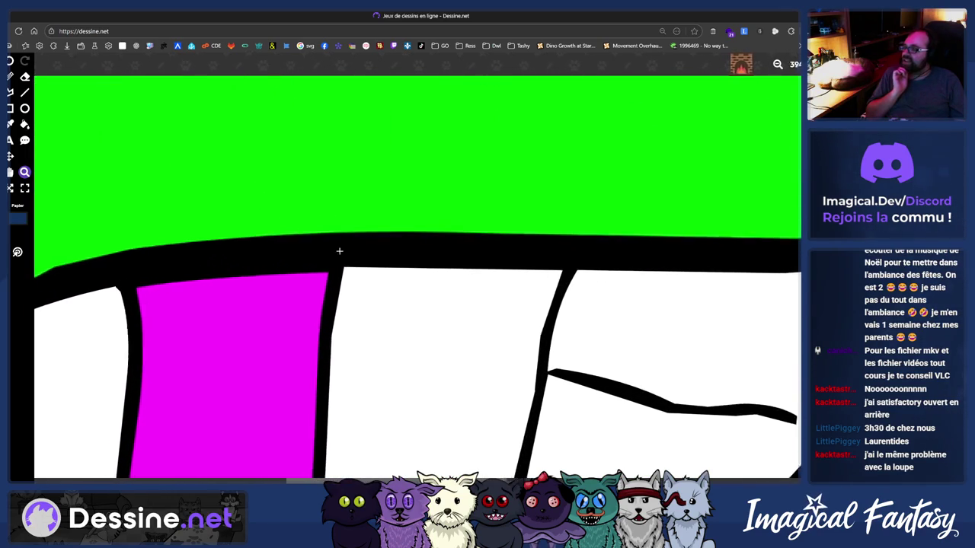
pyautogui.scroll(1, 337, 250)
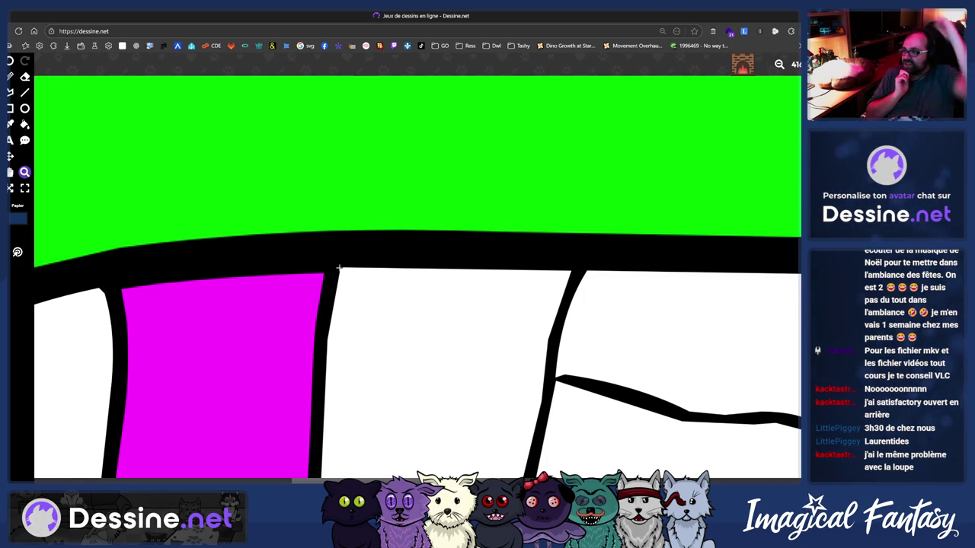
pyautogui.scroll(-2, 346, 252)
pyautogui.scroll(-5, 357, 224)
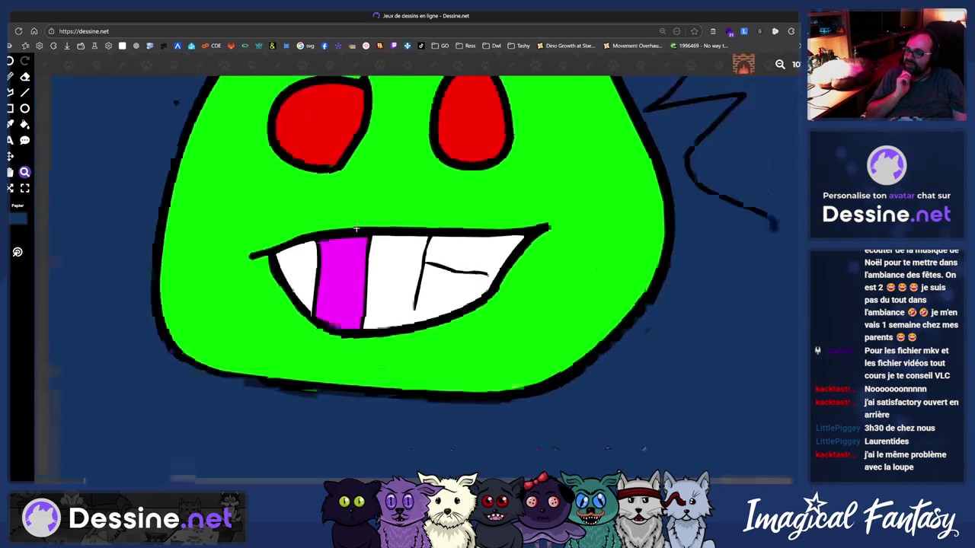
pyautogui.scroll(-2, 356, 224)
pyautogui.scroll(2, 367, 301)
pyautogui.scroll(2, 368, 300)
pyautogui.scroll(2, 368, 301)
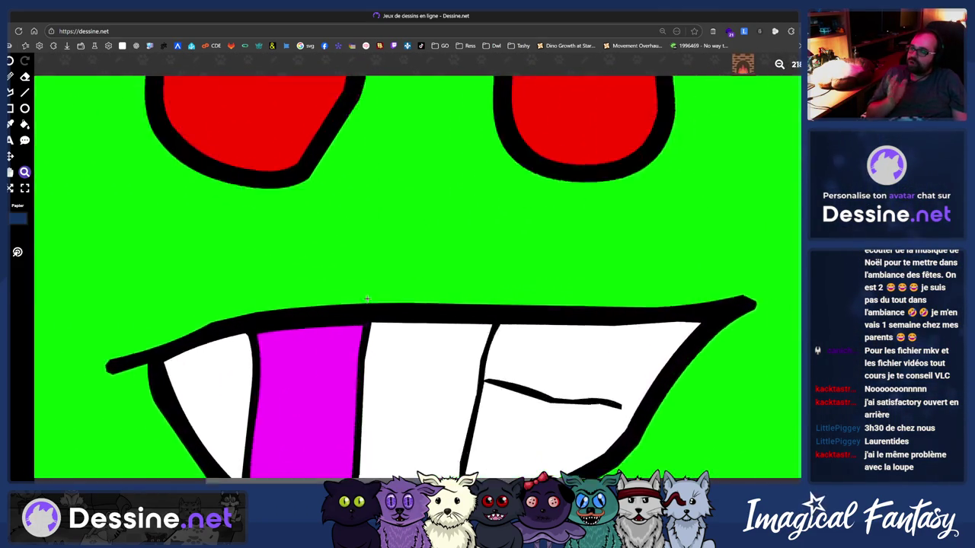
pyautogui.scroll(2, 366, 298)
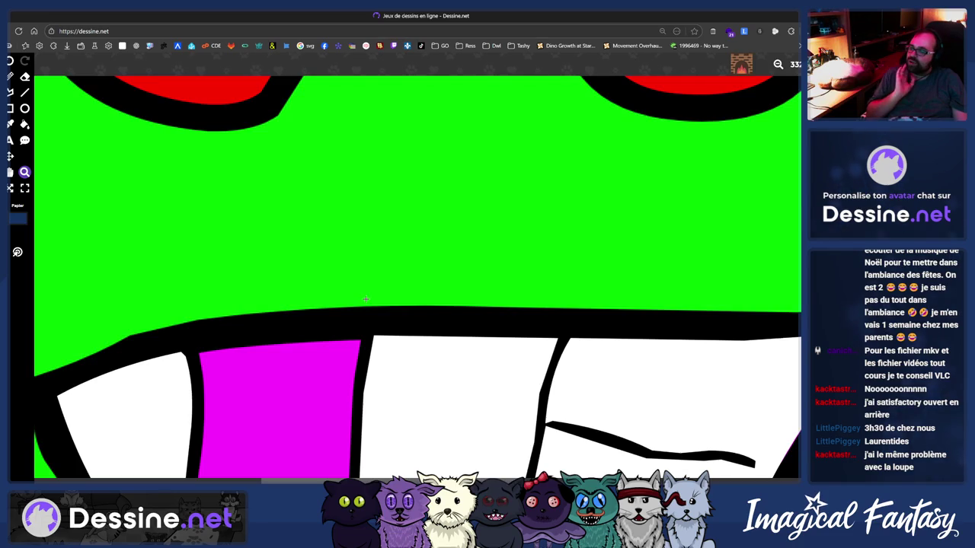
pyautogui.scroll(-5, 366, 299)
pyautogui.scroll(-1, 364, 300)
pyautogui.scroll(2, 364, 301)
pyautogui.scroll(1, 364, 302)
pyautogui.scroll(-3, 364, 302)
# Undo and redo the last change, zoom again, then bring up the 'Abandonner ?' prompt
pyautogui.click(16, 58)
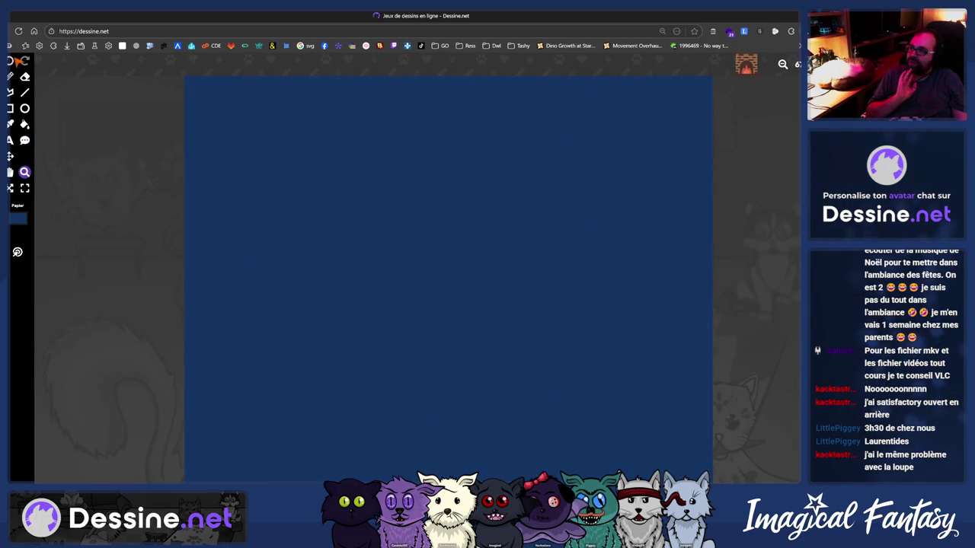
pyautogui.click(25, 61)
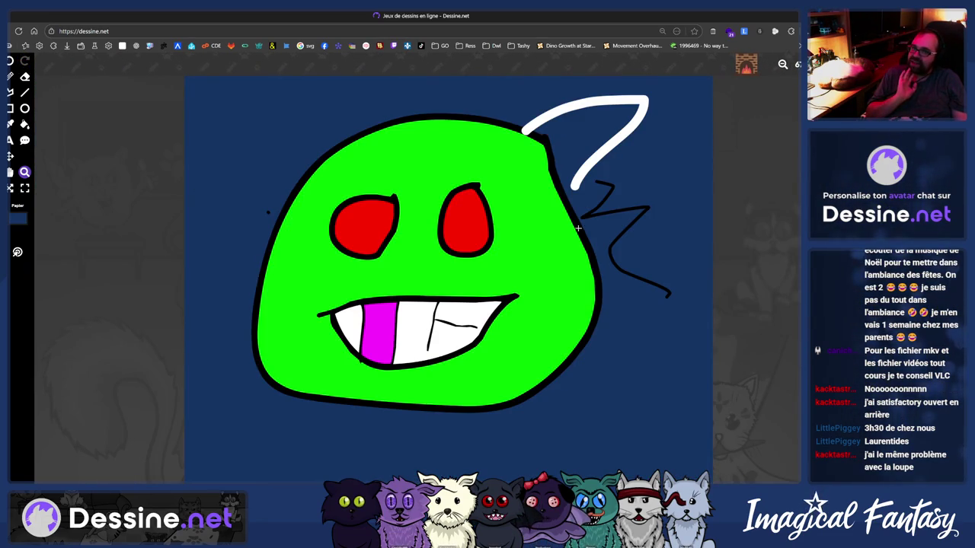
pyautogui.scroll(3, 392, 295)
pyautogui.scroll(1, 391, 295)
pyautogui.scroll(1, 391, 293)
pyautogui.scroll(1, 391, 292)
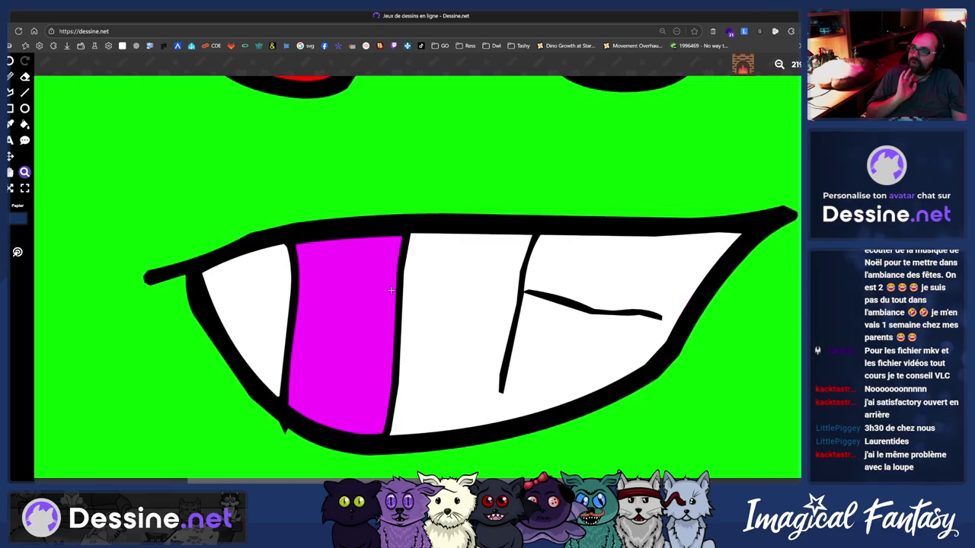
pyautogui.scroll(2, 391, 290)
pyautogui.scroll(1, 391, 290)
pyautogui.scroll(-3, 391, 290)
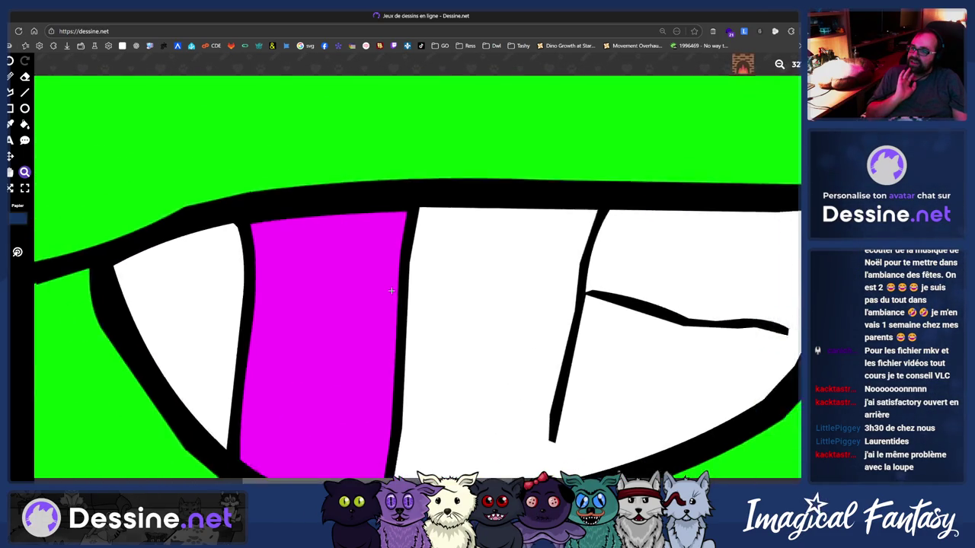
pyautogui.scroll(-1, 391, 290)
pyautogui.scroll(-1, 392, 290)
pyautogui.scroll(-4, 396, 299)
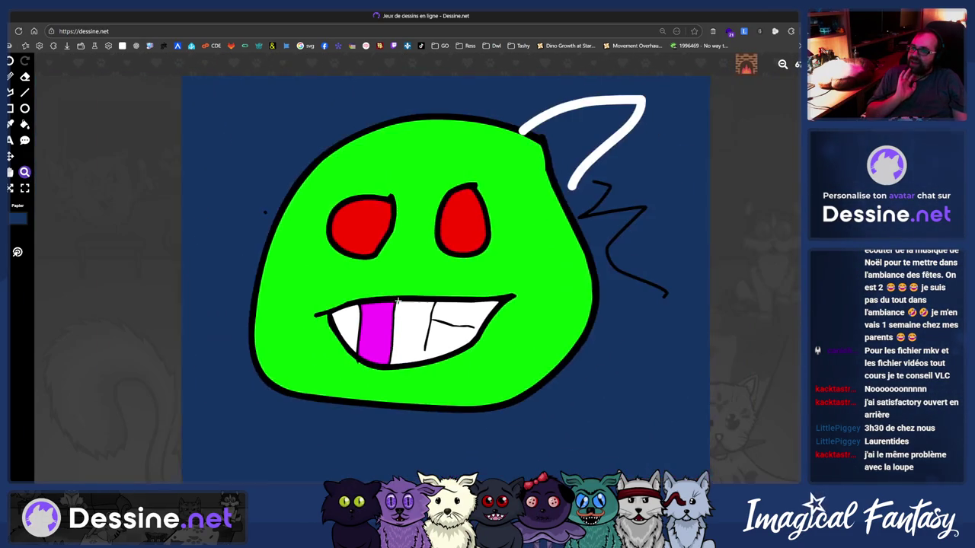
pyautogui.scroll(2, 405, 296)
pyautogui.scroll(1, 405, 296)
pyautogui.scroll(2, 404, 296)
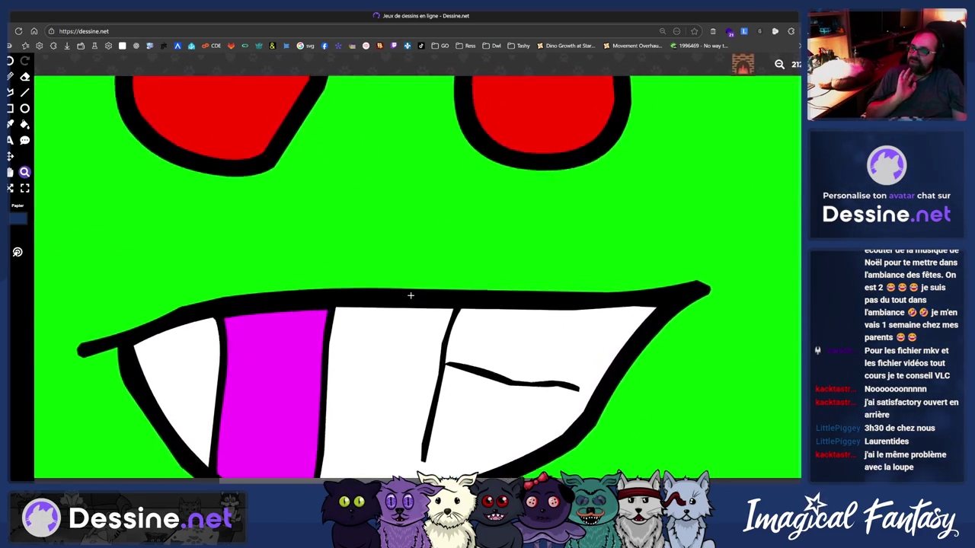
pyautogui.scroll(1, 404, 296)
pyautogui.scroll(1, 404, 296)
pyautogui.scroll(1, 386, 229)
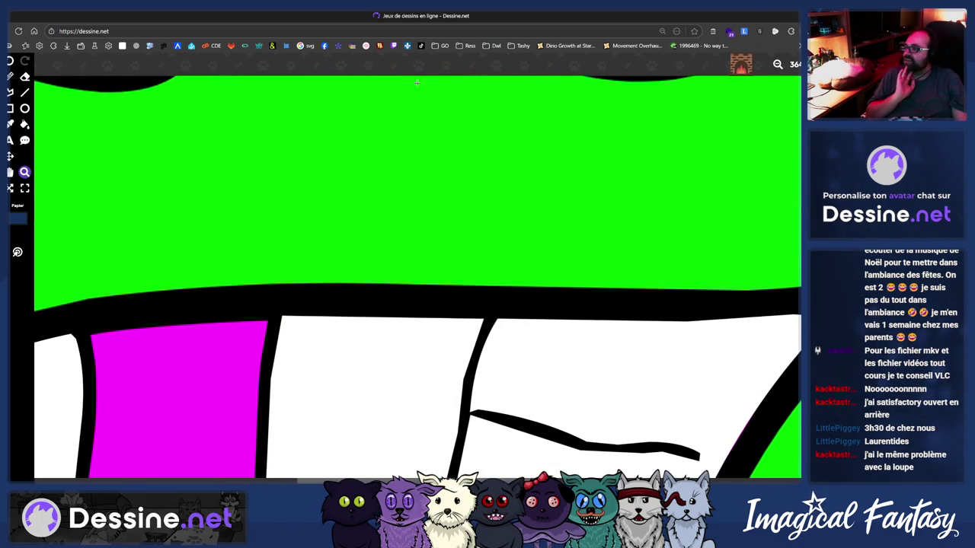
pyautogui.press('Escape')
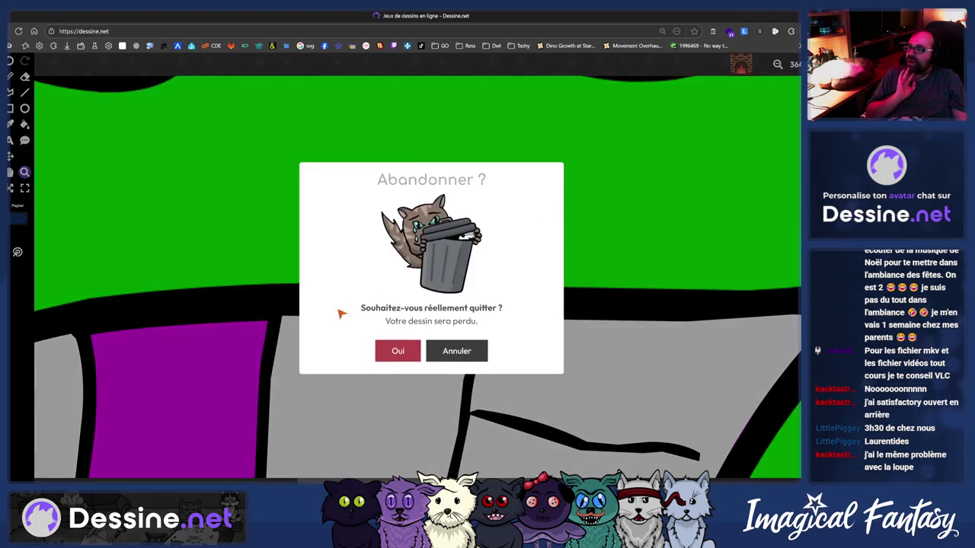
# Confirm Oui to discard the drawing, then open the second Participations récentes card
pyautogui.click(400, 361)
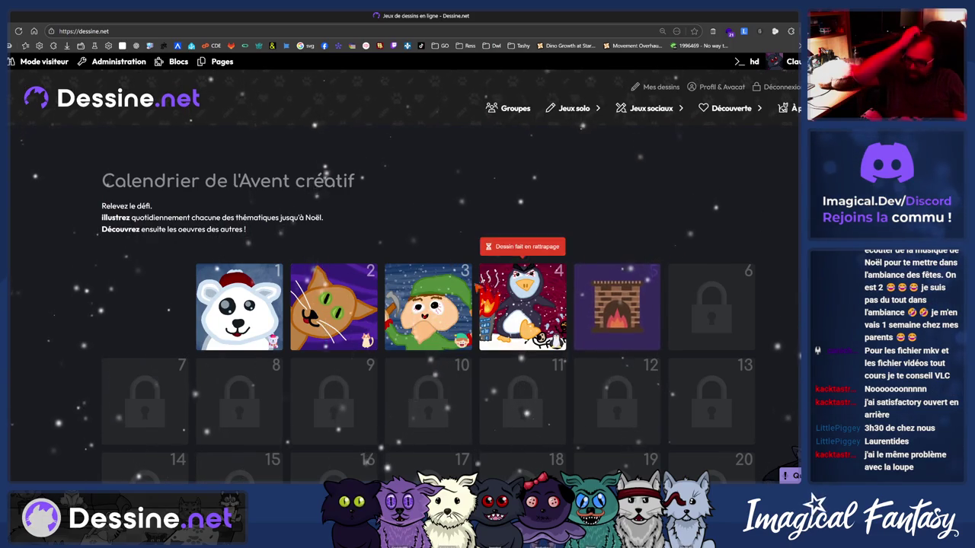
pyautogui.scroll(-3, 522, 305)
pyautogui.scroll(-5, 522, 305)
pyautogui.scroll(-5, 523, 304)
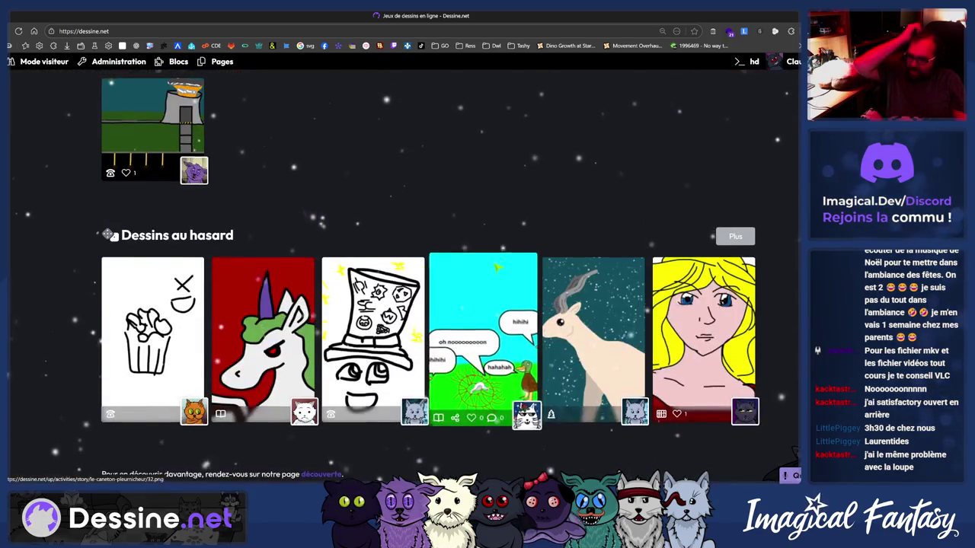
pyautogui.scroll(3, 496, 266)
pyautogui.scroll(1, 381, 229)
pyautogui.scroll(-1, 316, 195)
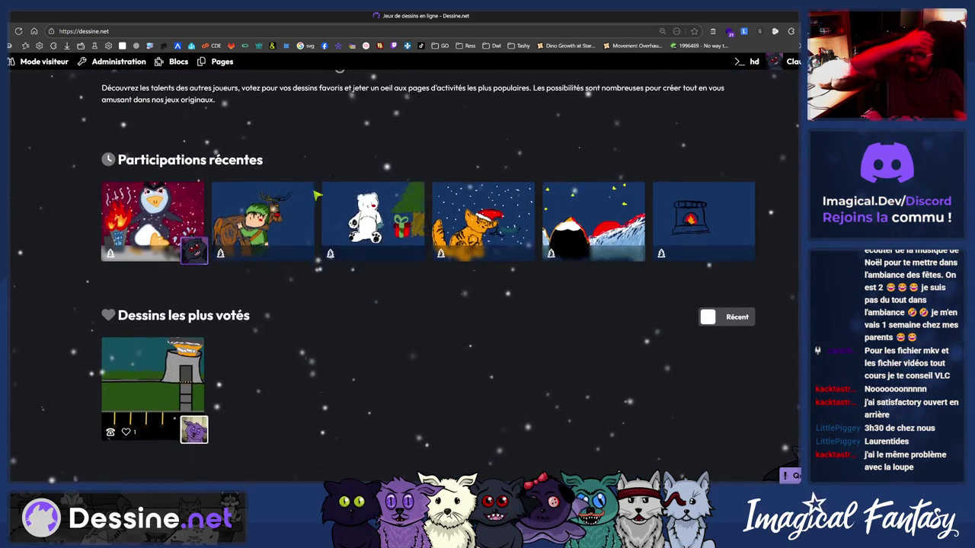
pyautogui.click(300, 218)
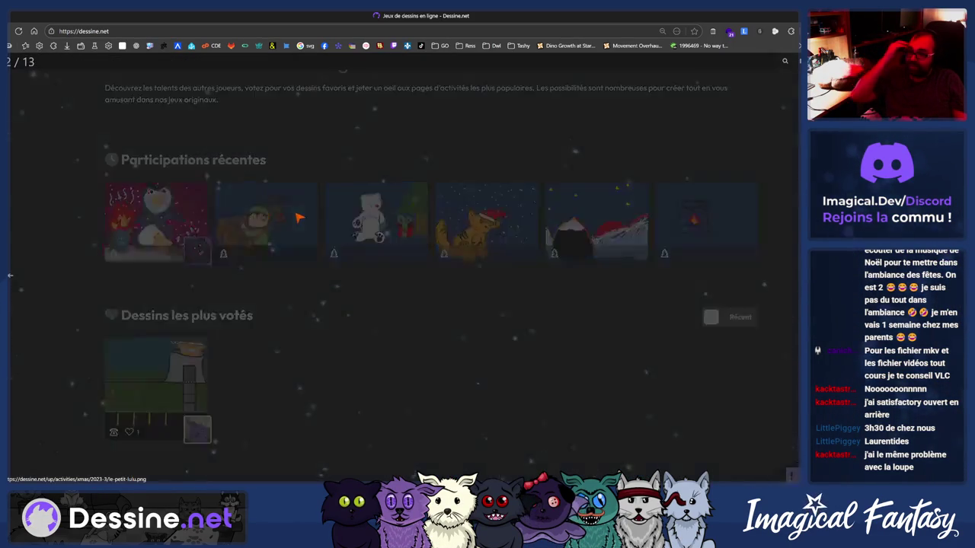
# Flip back and forth through the recent participation drawings in the viewer
pyautogui.press('Right')
pyautogui.press('Right')
pyautogui.press('Right')
pyautogui.press('Right')
pyautogui.press('Right')
pyautogui.press('Left')
pyautogui.press('Left')
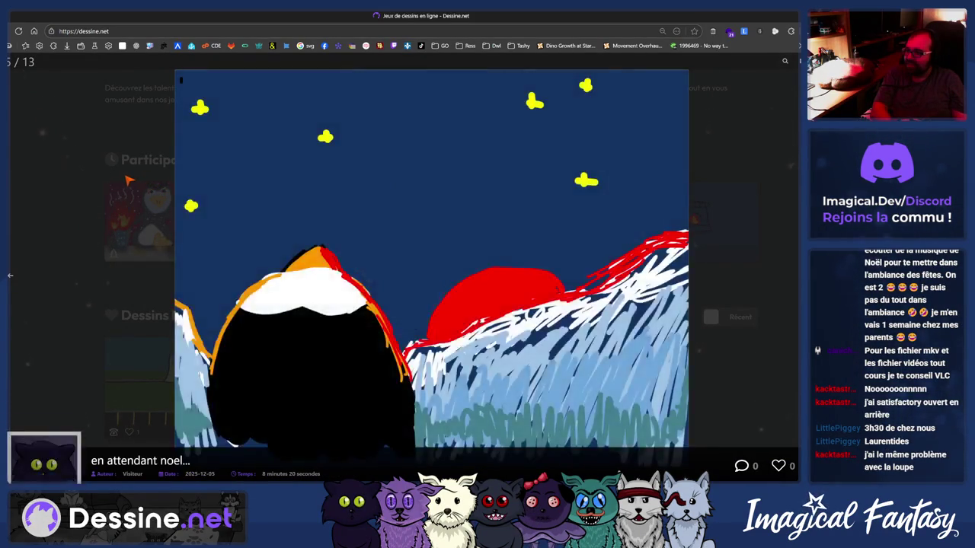
pyautogui.press('Left')
pyautogui.press('Left')
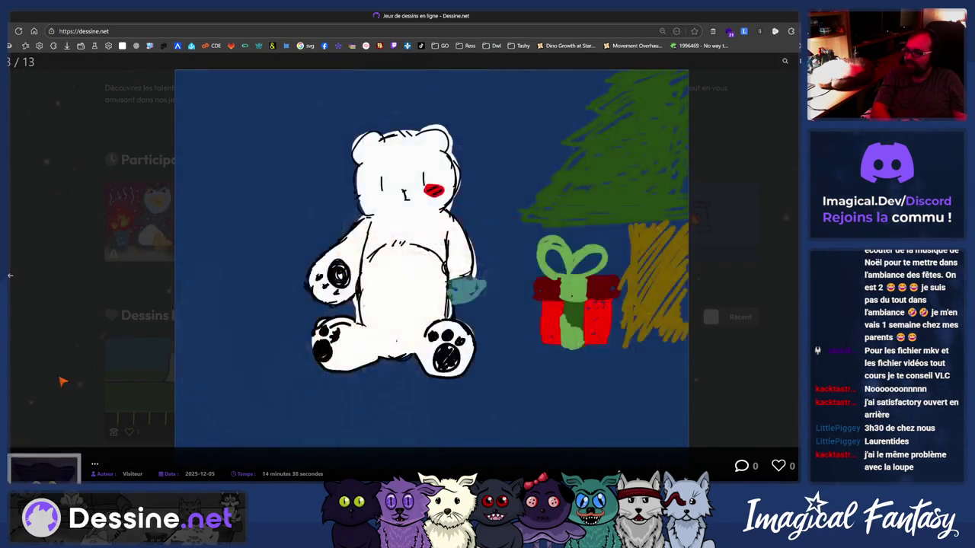
pyautogui.press('Left')
pyautogui.press('Right')
pyautogui.press('Right')
pyautogui.press('Right')
pyautogui.press('Right')
pyautogui.press('Right')
pyautogui.press('Left')
pyautogui.press('Right')
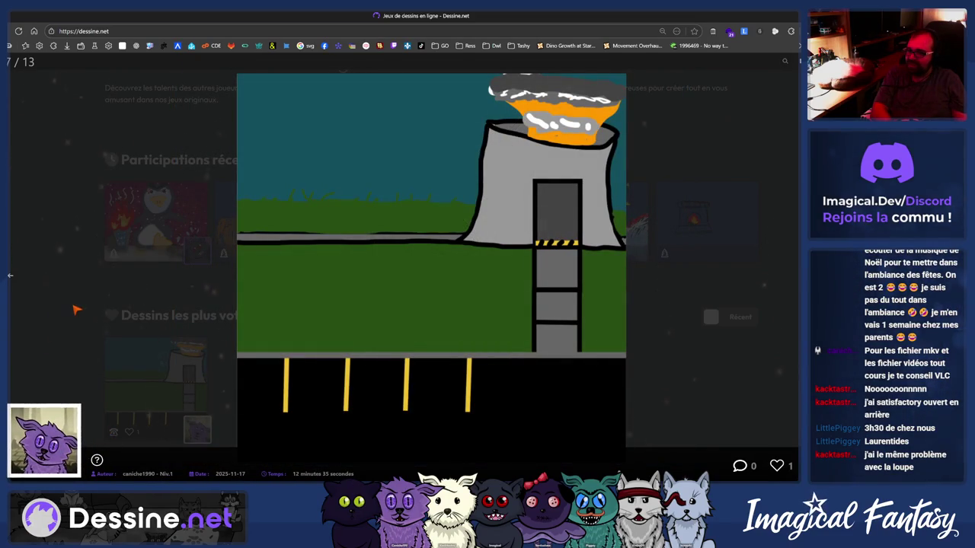
# Close the viewer and go to the Découverte page
pyautogui.press('Escape')
pyautogui.scroll(15, 707, 86)
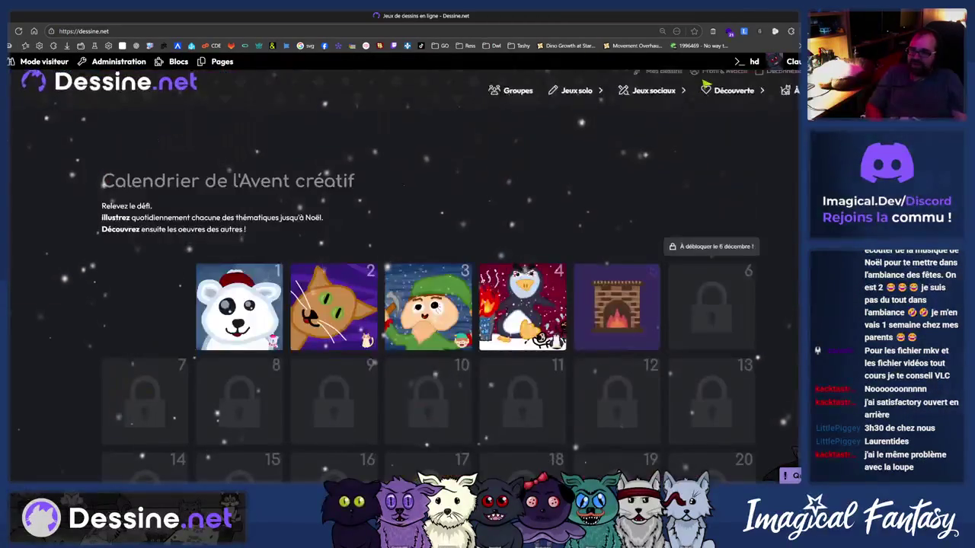
pyautogui.click(733, 141)
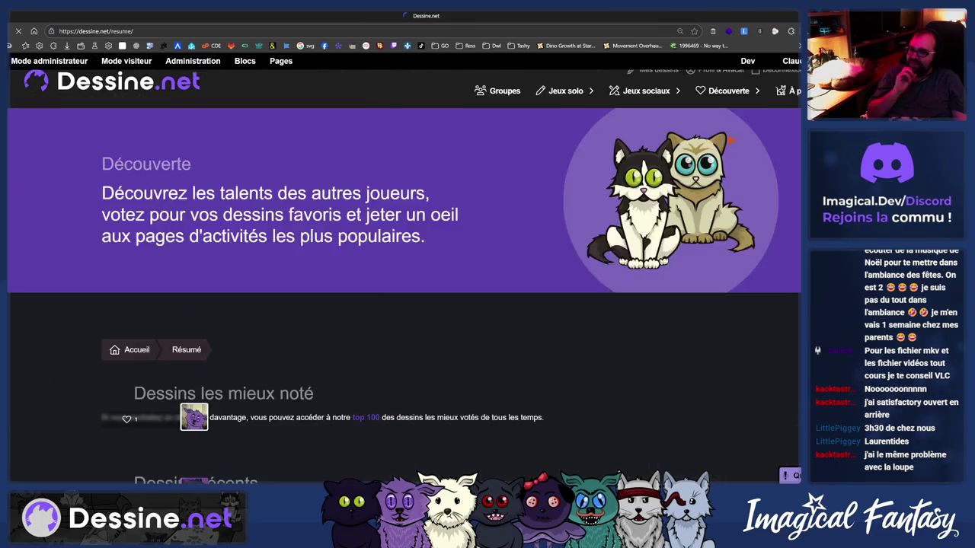
# Browse the Découverte recent drawings, then switch back to Illustrator's Chat baveur.png document
pyautogui.scroll(-5, 378, 290)
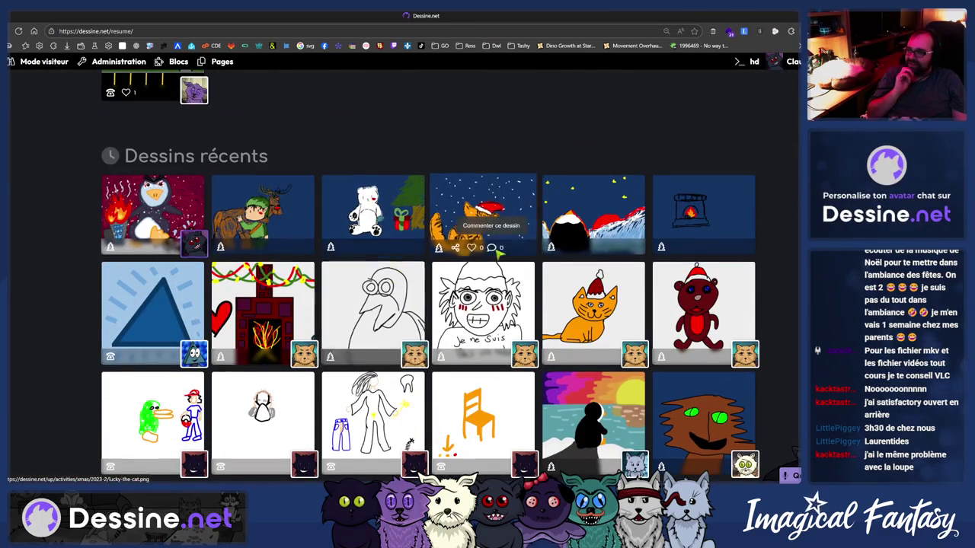
pyautogui.moveTo(702, 212)
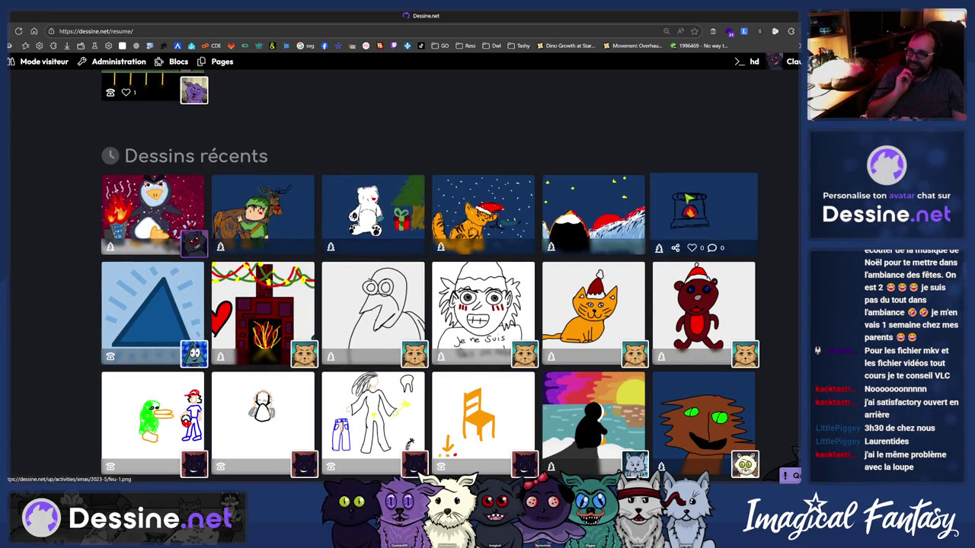
pyautogui.scroll(1, 647, 168)
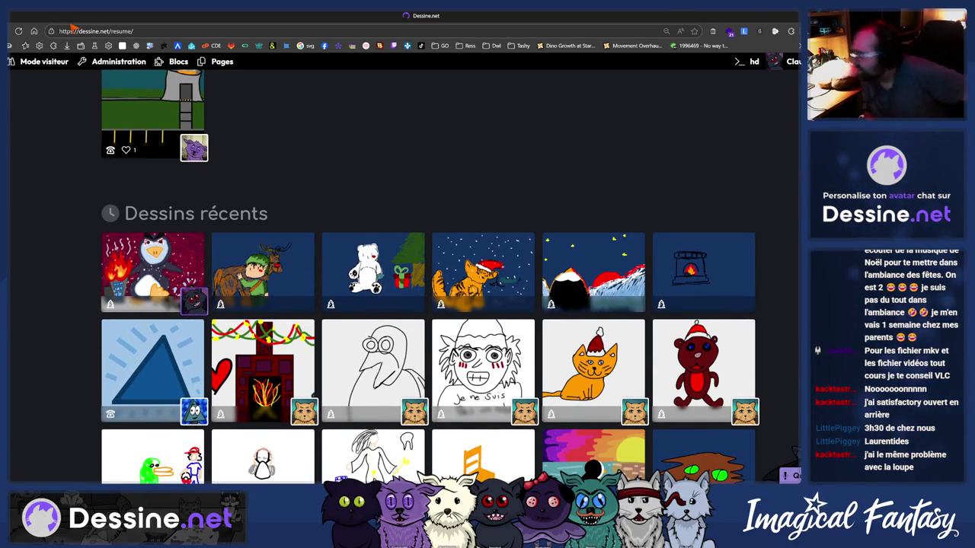
pyautogui.scroll(7, 289, 203)
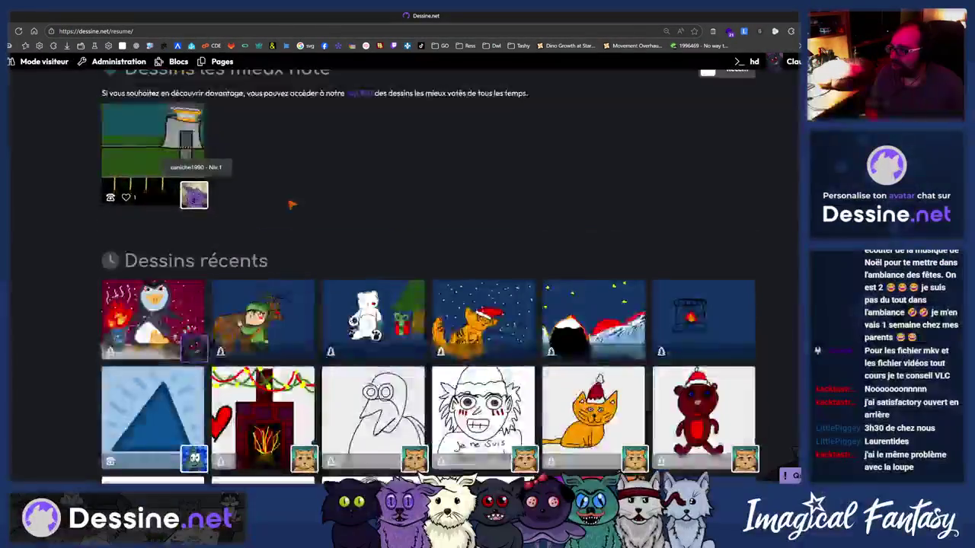
pyautogui.hotkey('alt', 'Tab')
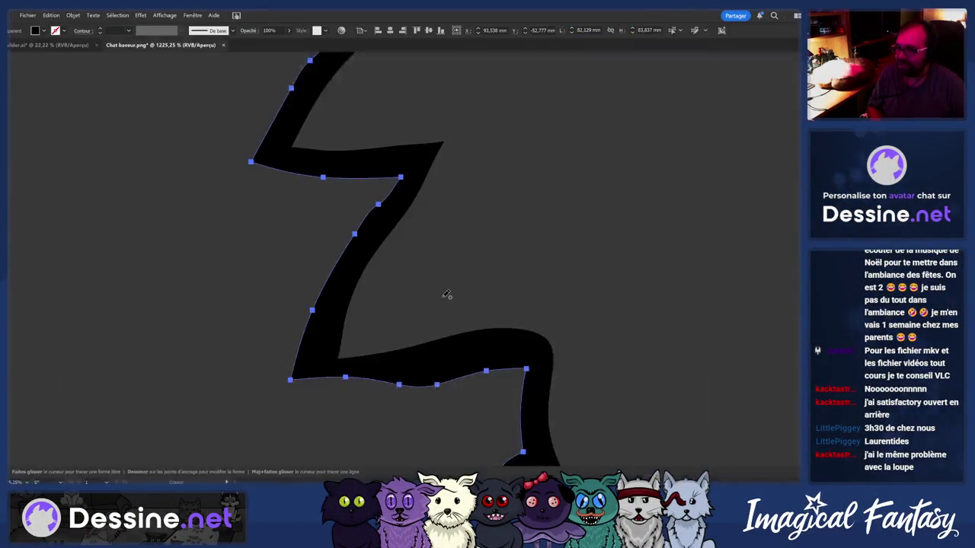
# Select the black zigzag outline and redraw its lower stretch with a smoother pencil stroke
pyautogui.moveTo(501, 269); pyautogui.dragTo(380, 300)
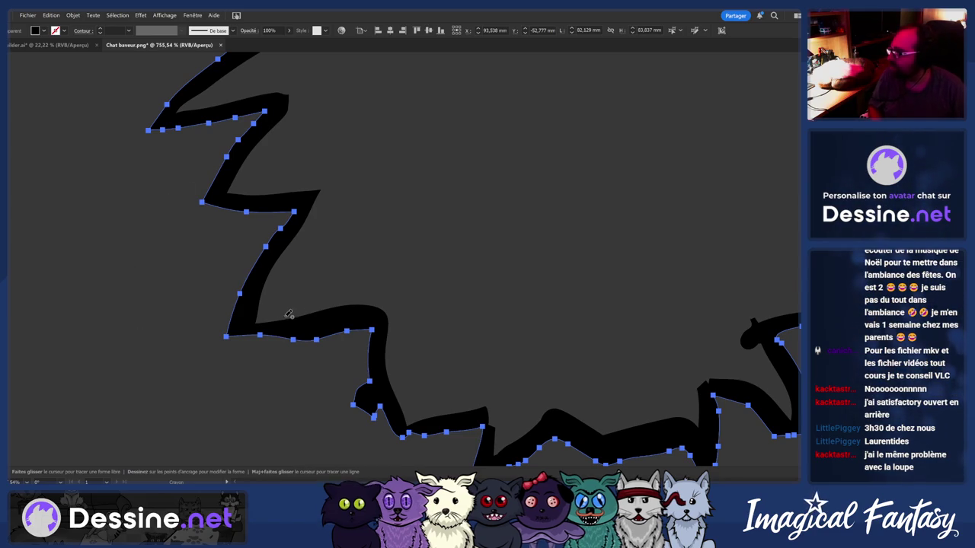
pyautogui.hotkey('ctrl', 'shift', 'a')
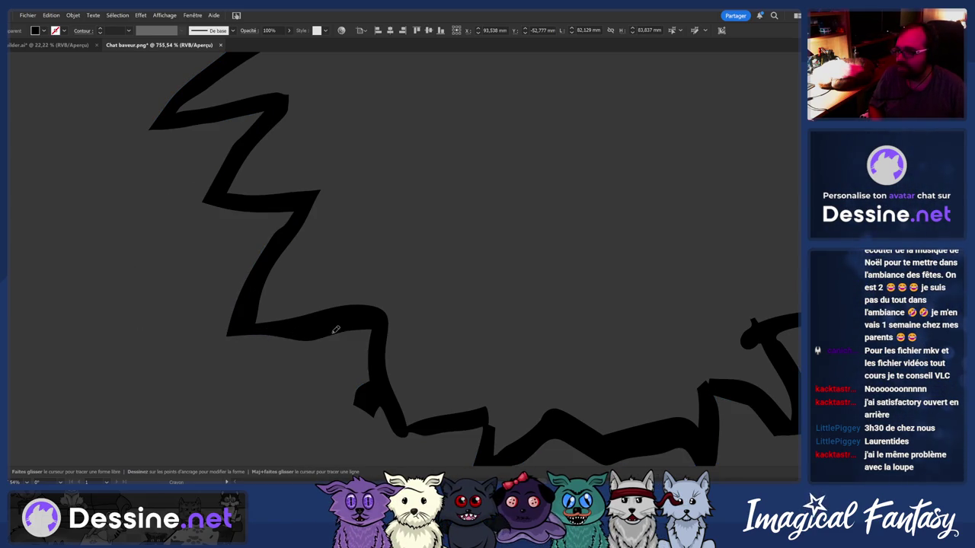
pyautogui.keyDown('ctrl'); pyautogui.click(366, 333); pyautogui.keyUp('ctrl')
pyautogui.moveTo(348, 328); pyautogui.dragTo(291, 333)
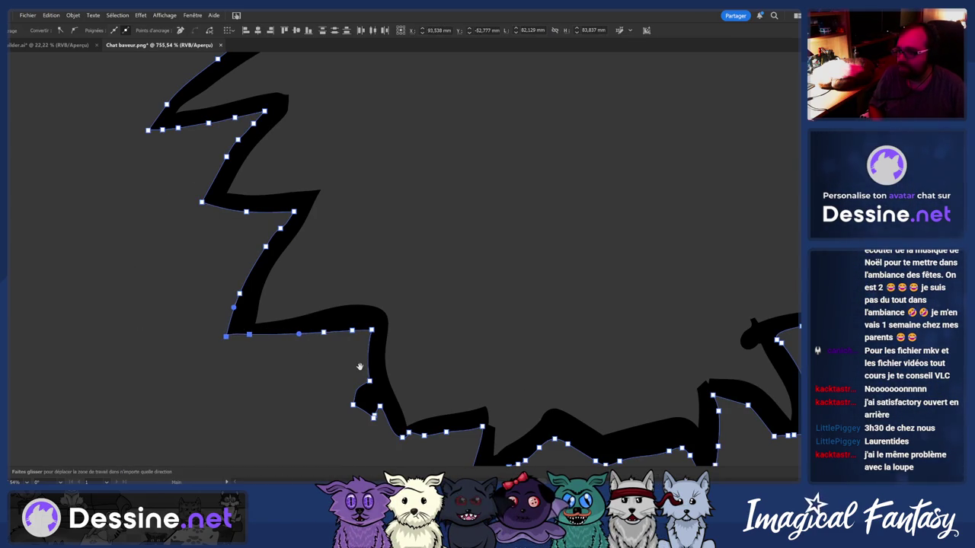
pyautogui.scroll(-2, 360, 367)
pyautogui.scroll(3, 289, 332)
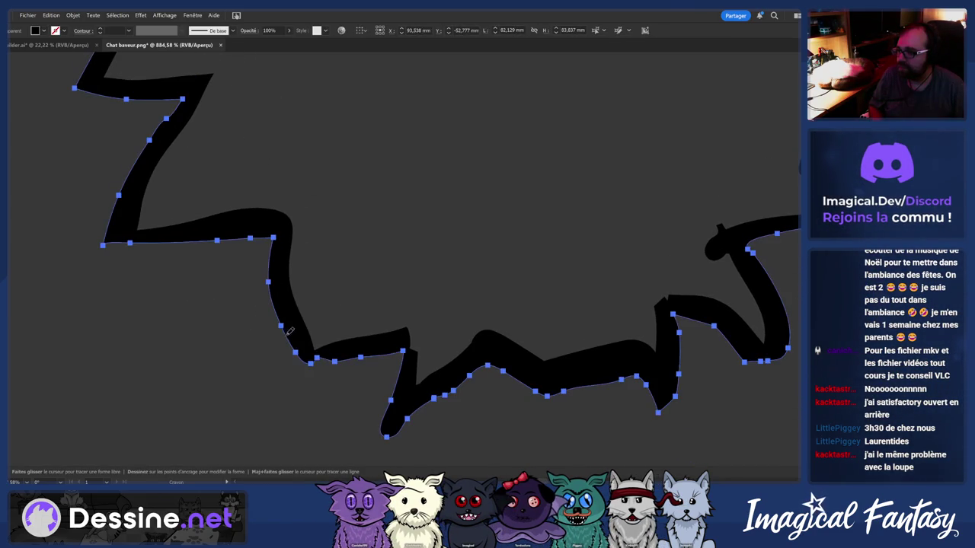
# Reselect the black outline path and zoom out to see more of it
pyautogui.keyDown('ctrl'); pyautogui.click(304, 370); pyautogui.keyUp('ctrl')
pyautogui.keyDown('ctrl'); pyautogui.click(309, 358); pyautogui.keyUp('ctrl')
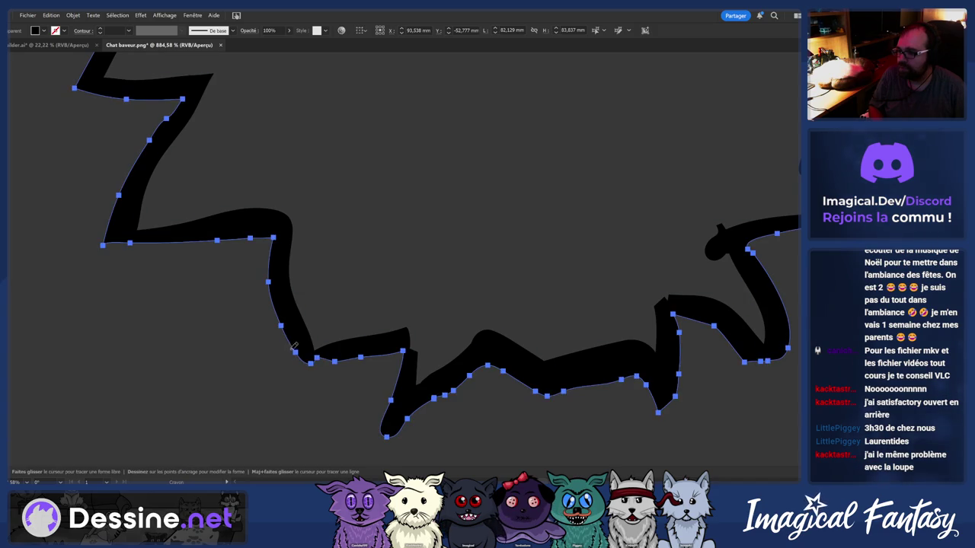
pyautogui.keyDown('ctrl'); pyautogui.click(348, 356); pyautogui.keyUp('ctrl')
pyautogui.scroll(-2, 337, 348)
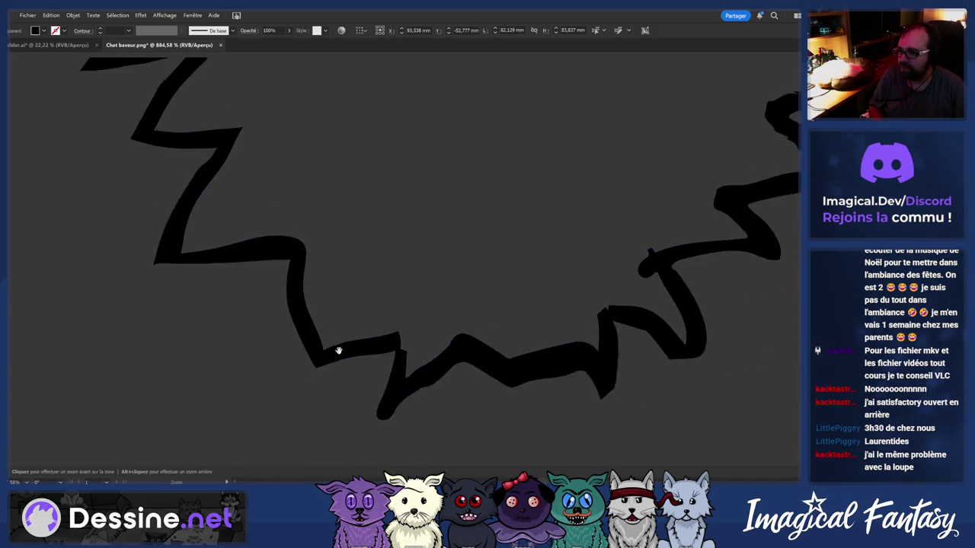
pyautogui.keyDown('ctrl'); pyautogui.click(334, 371); pyautogui.keyUp('ctrl')
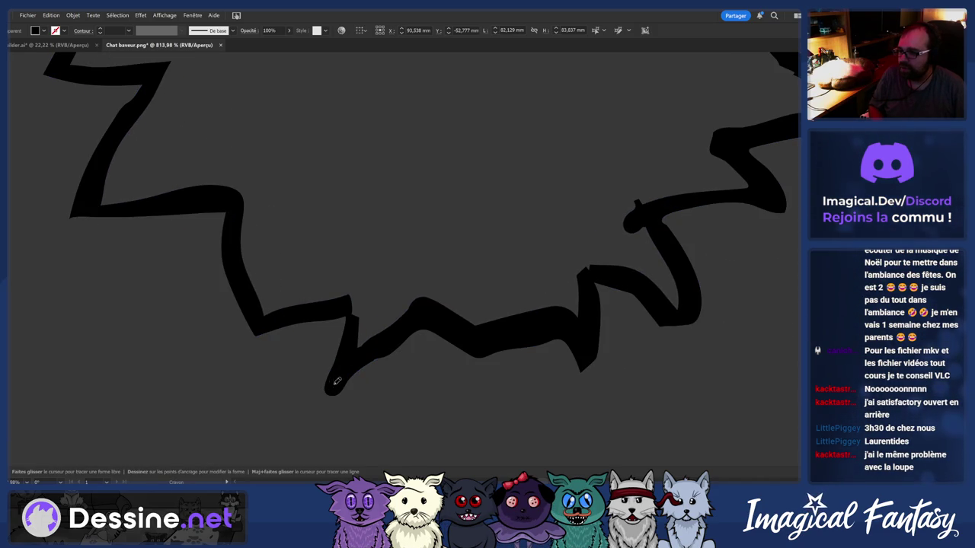
pyautogui.keyDown('ctrl'); pyautogui.click(381, 356); pyautogui.keyUp('ctrl')
pyautogui.press('z')
pyautogui.moveTo(385, 344)
pyautogui.mouseDown()
pyautogui.moveTo(180, 379)
pyautogui.moveTo(187, 374)
pyautogui.moveTo(94, 372)
pyautogui.moveTo(268, 257)
pyautogui.moveTo(315, 333)
pyautogui.moveTo(364, 371)
pyautogui.mouseUp()
# Return to the Pencil tool and undo the last change to the outline
pyautogui.press('n')
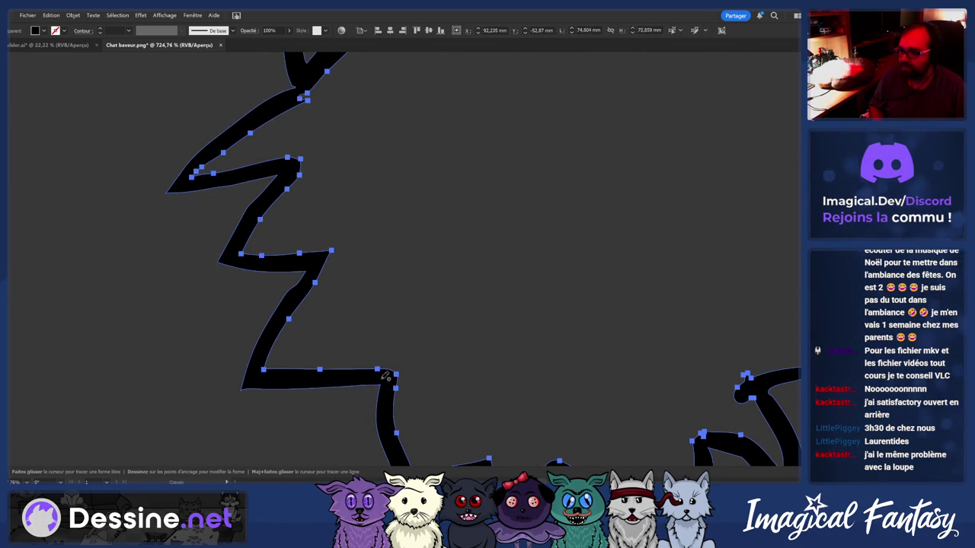
pyautogui.scroll(-2, 374, 372)
pyautogui.scroll(-5, 367, 337)
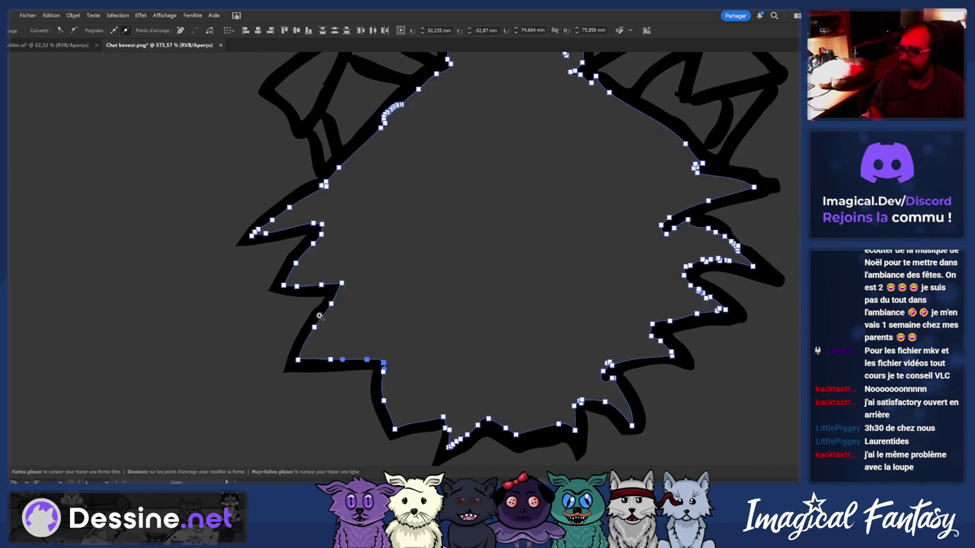
pyautogui.scroll(6, 316, 321)
pyautogui.press('n')
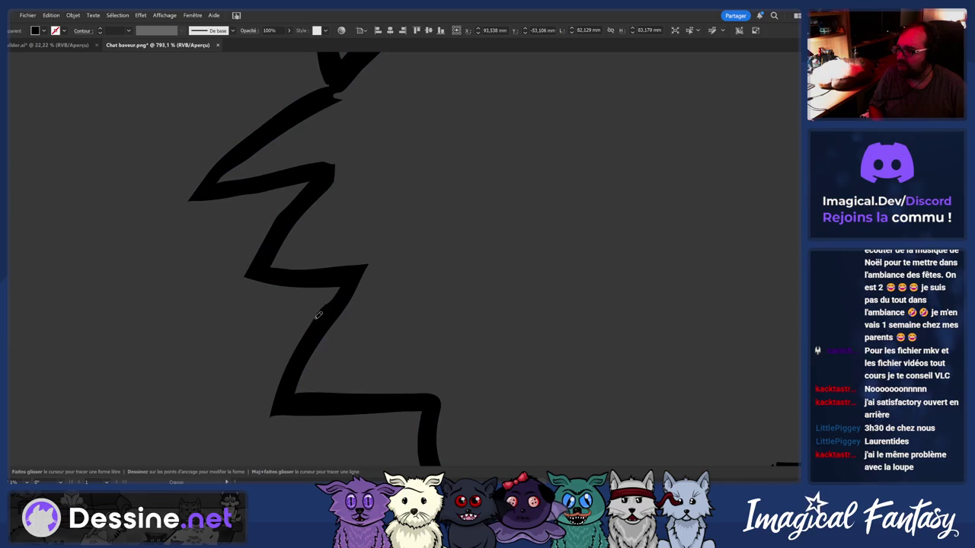
pyautogui.hotkey('ctrl', 'z')
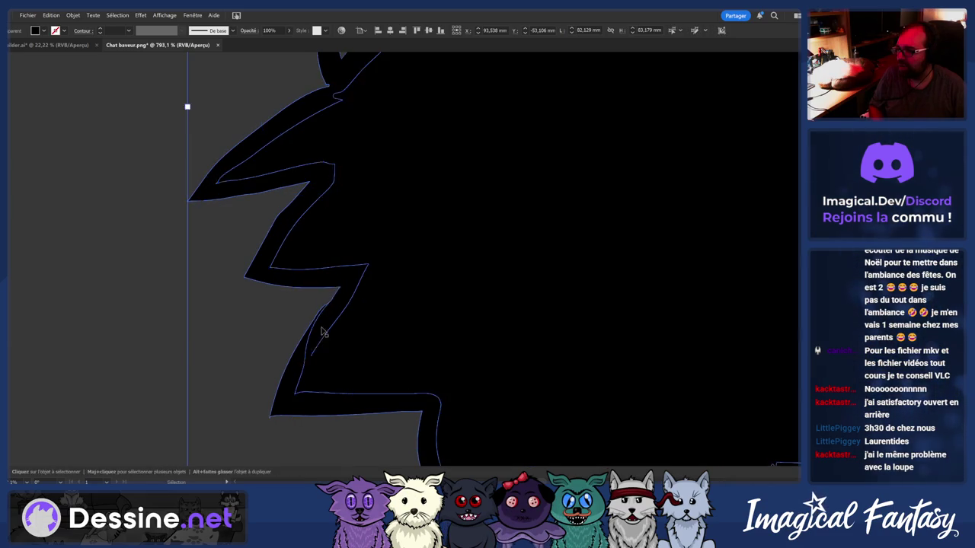
# Undo the accidental black fill and return to the Pencil tool
pyautogui.hotkey('ctrl', 'z')
pyautogui.press('n')
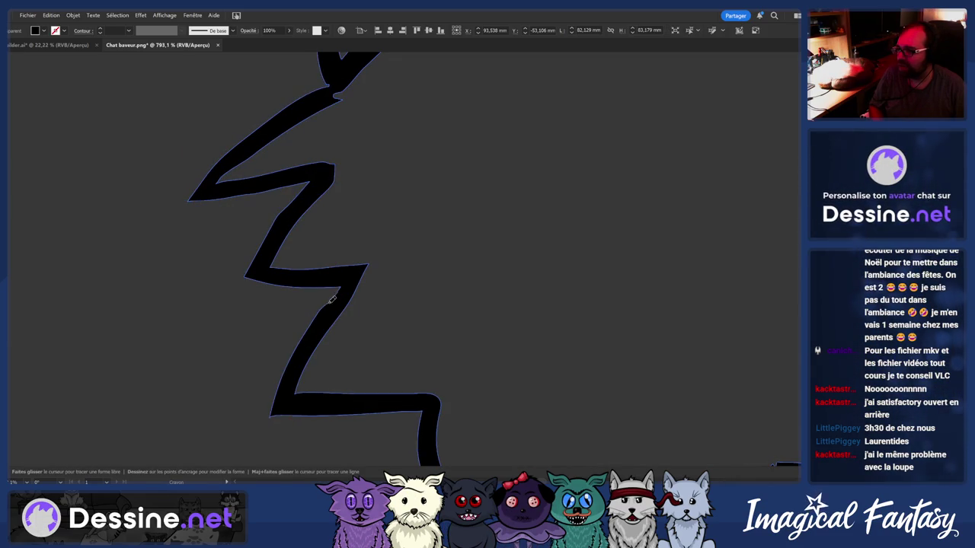
pyautogui.keyDown('alt'); pyautogui.scroll(-2, 304, 366); pyautogui.keyUp('alt')
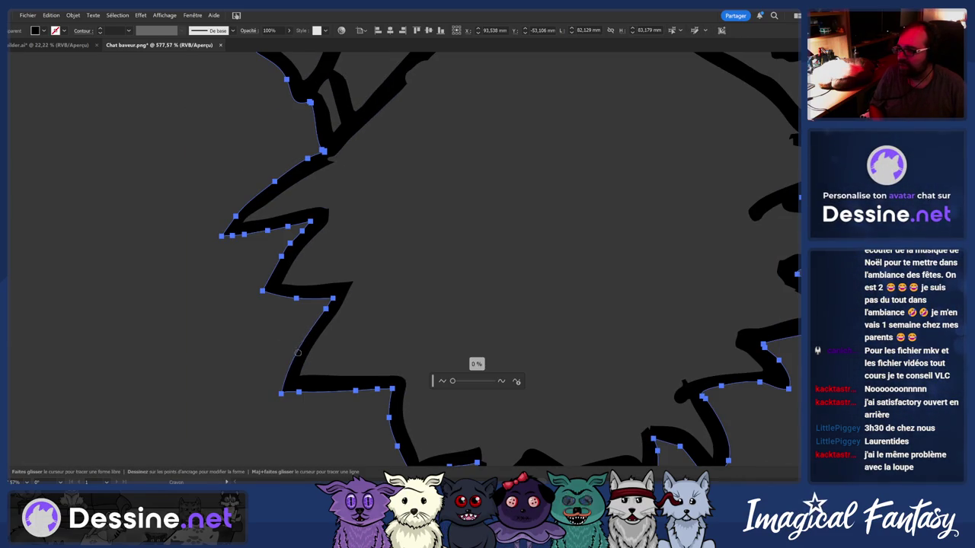
pyautogui.keyDown('alt'); pyautogui.scroll(2, 329, 294); pyautogui.keyUp('alt')
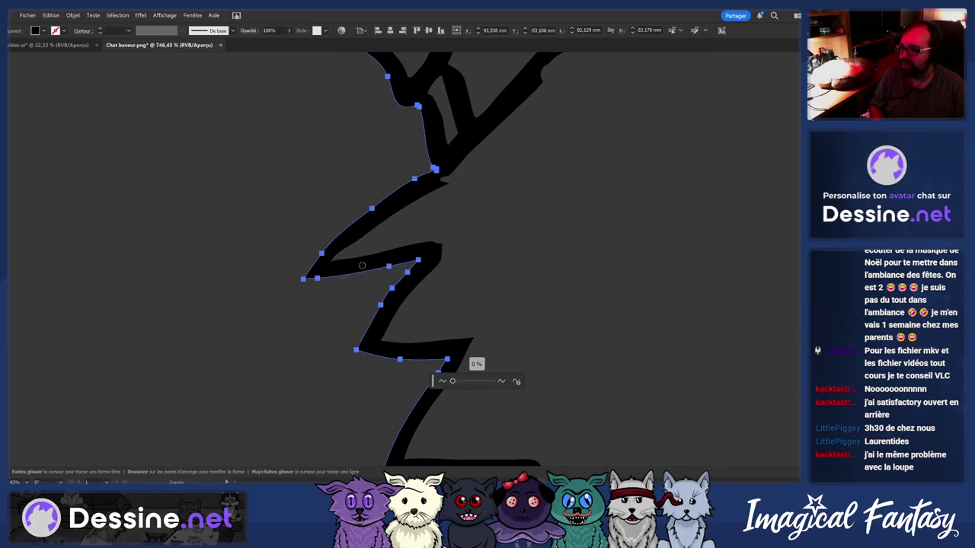
pyautogui.keyDown('alt'); pyautogui.scroll(-2, 362, 265); pyautogui.keyUp('alt')
pyautogui.keyDown('alt'); pyautogui.scroll(2, 357, 274); pyautogui.keyUp('alt')
# Select only the zigzag fur outline path with the Selection tool
pyautogui.press('v')
pyautogui.keyDown('ctrl'); pyautogui.click(349, 283); pyautogui.keyUp('ctrl')
pyautogui.keyDown('ctrl'); pyautogui.click(331, 302); pyautogui.keyUp('ctrl')
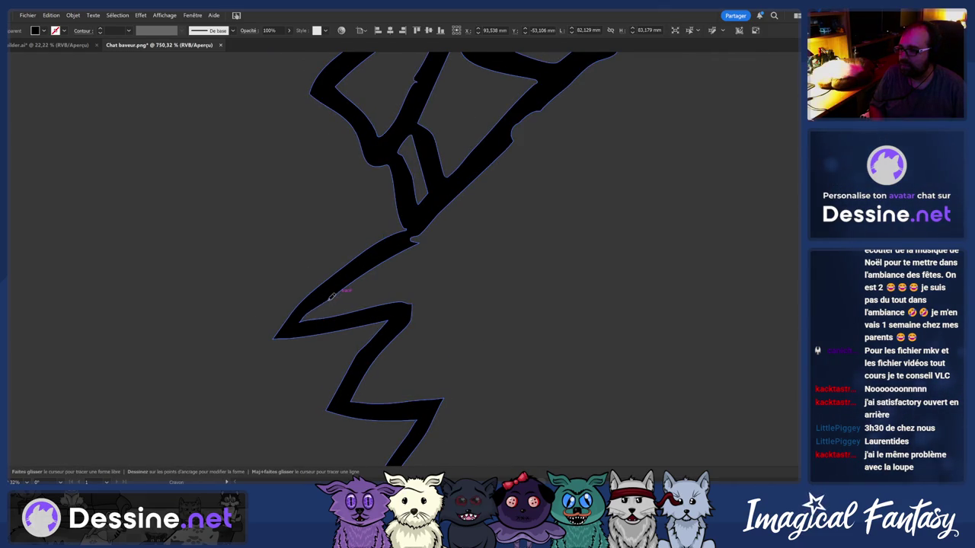
pyautogui.keyDown('alt'); pyautogui.scroll(-1, 346, 300); pyautogui.keyUp('alt')
pyautogui.keyDown('alt'); pyautogui.scroll(-1, 335, 293); pyautogui.keyUp('alt')
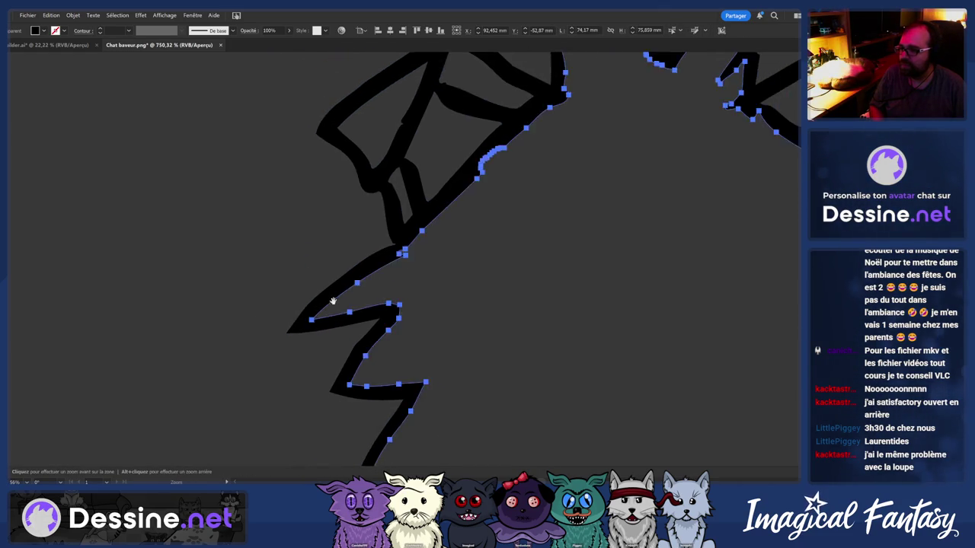
pyautogui.keyDown('alt'); pyautogui.scroll(-2, 319, 286); pyautogui.keyUp('alt')
pyautogui.keyDown('alt'); pyautogui.scroll(-3, 294, 276); pyautogui.keyUp('alt')
pyautogui.keyDown('alt'); pyautogui.scroll(2, 294, 276); pyautogui.keyUp('alt')
pyautogui.keyDown('alt'); pyautogui.scroll(2, 373, 320); pyautogui.keyUp('alt')
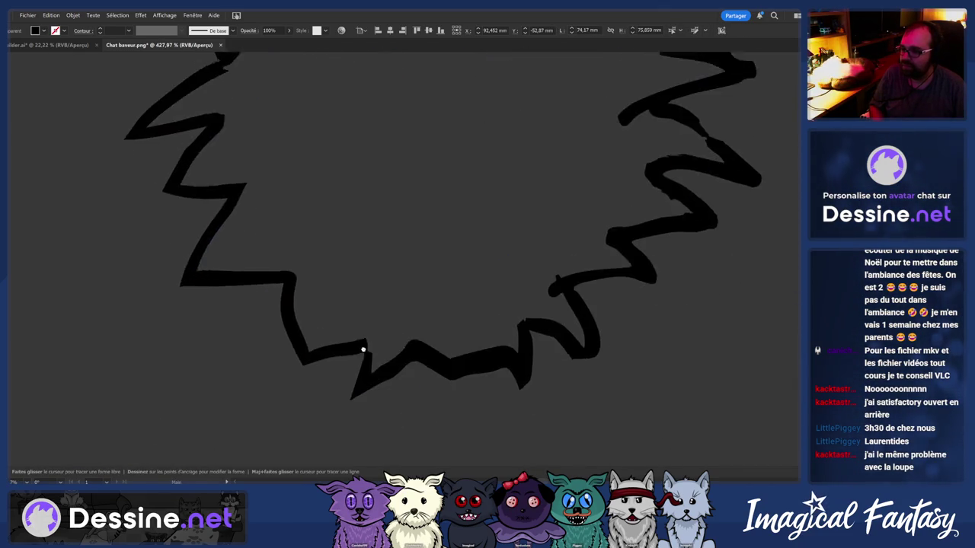
pyautogui.keyDown('alt'); pyautogui.scroll(2, 372, 320); pyautogui.keyUp('alt')
pyautogui.keyDown('alt'); pyautogui.scroll(1, 337, 301); pyautogui.keyUp('alt')
pyautogui.keyDown('ctrl'); pyautogui.click(349, 298); pyautogui.keyUp('ctrl')
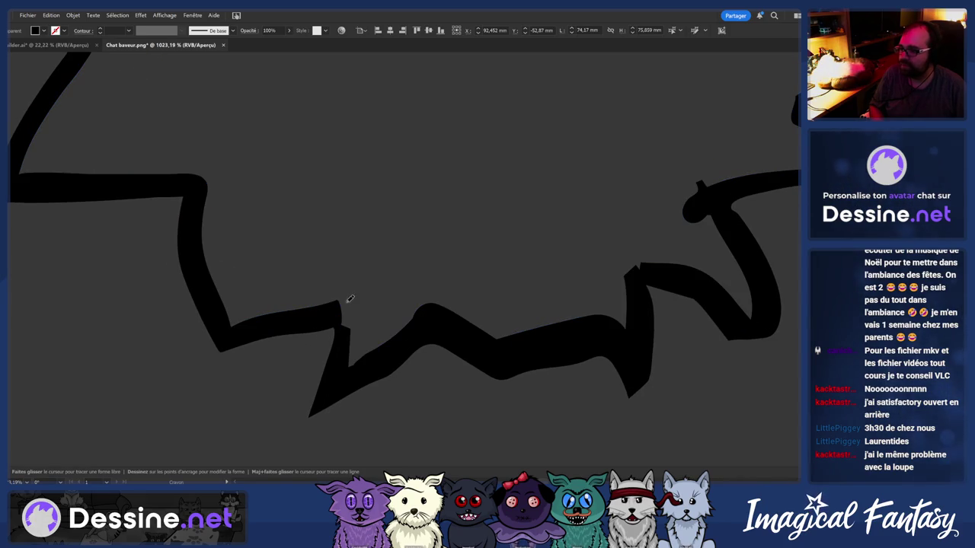
pyautogui.keyDown('ctrl'); pyautogui.click(468, 365); pyautogui.keyUp('ctrl')
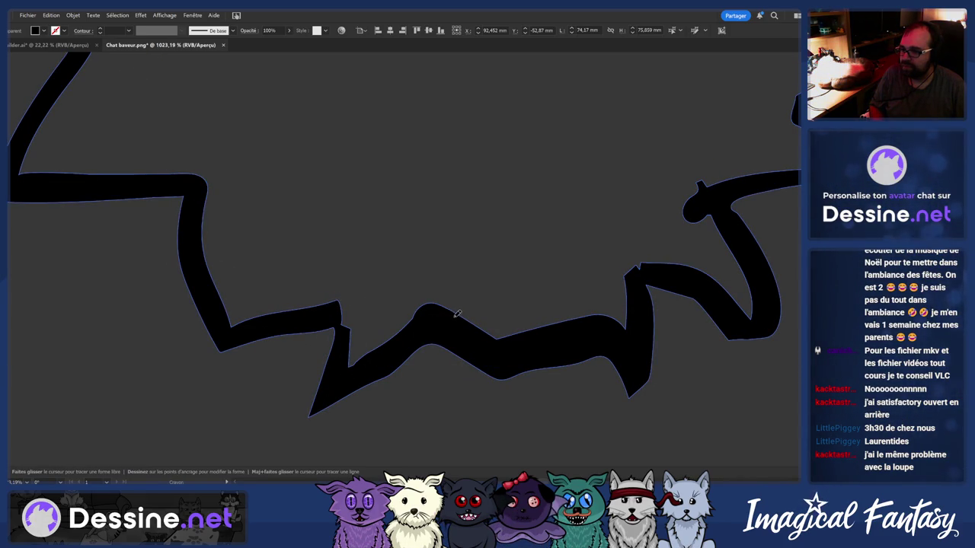
# Redraw the bump on the lower zigzag more smoothly
pyautogui.moveTo(456, 314); pyautogui.dragTo(446, 330)
pyautogui.keyDown('alt'); pyautogui.scroll(-1, 447, 330); pyautogui.keyUp('alt')
pyautogui.keyDown('alt'); pyautogui.scroll(-3, 387, 372); pyautogui.keyUp('alt')
pyautogui.keyDown('alt'); pyautogui.scroll(4, 404, 361); pyautogui.keyUp('alt')
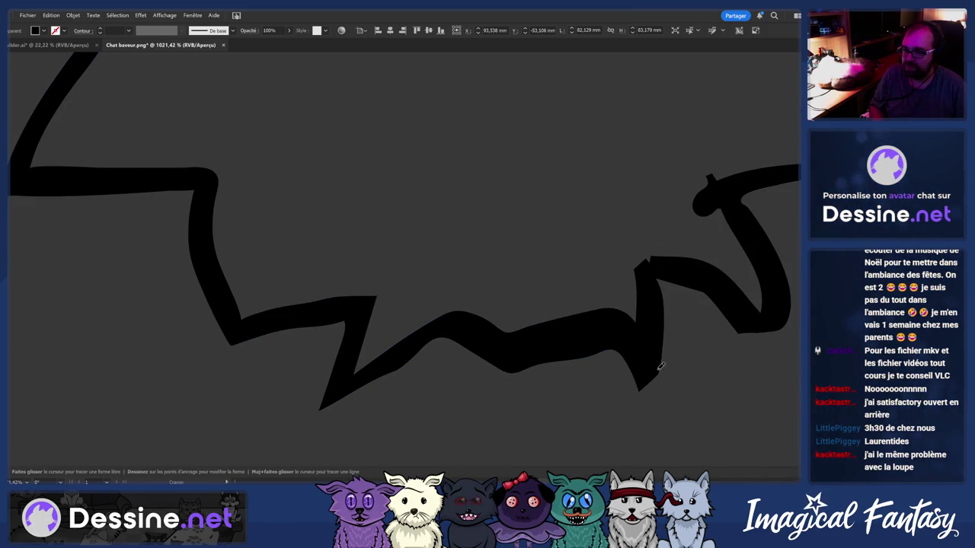
pyautogui.keyDown('alt'); pyautogui.scroll(-2, 674, 325); pyautogui.keyUp('alt')
pyautogui.keyDown('alt'); pyautogui.scroll(-2, 598, 311); pyautogui.keyUp('alt')
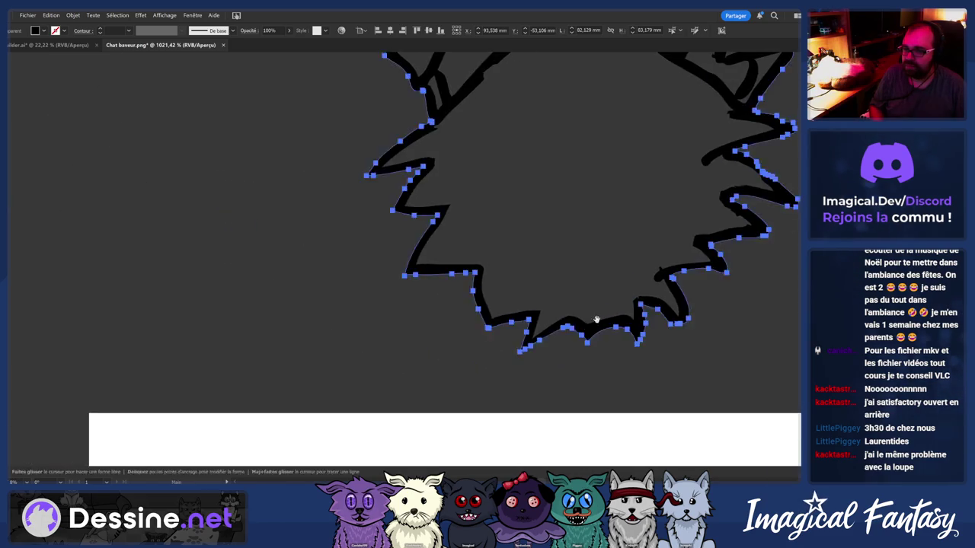
pyautogui.keyDown('alt'); pyautogui.scroll(-2, 424, 356); pyautogui.keyUp('alt')
# Select the spiky outline and retrace its rough diagonal edge with the Pencil
pyautogui.press('v')
pyautogui.click(424, 356)
pyautogui.keyDown('alt'); pyautogui.scroll(2, 434, 335); pyautogui.keyUp('alt')
pyautogui.keyDown('alt'); pyautogui.scroll(1, 438, 331); pyautogui.keyUp('alt')
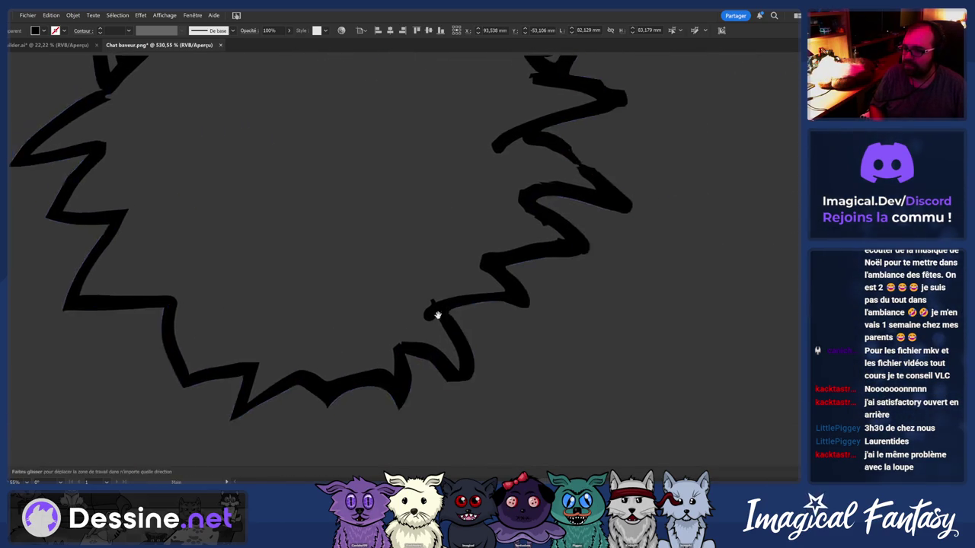
pyautogui.keyDown('alt'); pyautogui.scroll(1, 439, 328); pyautogui.keyUp('alt')
pyautogui.keyDown('alt'); pyautogui.scroll(1, 441, 320); pyautogui.keyUp('alt')
pyautogui.press('n')
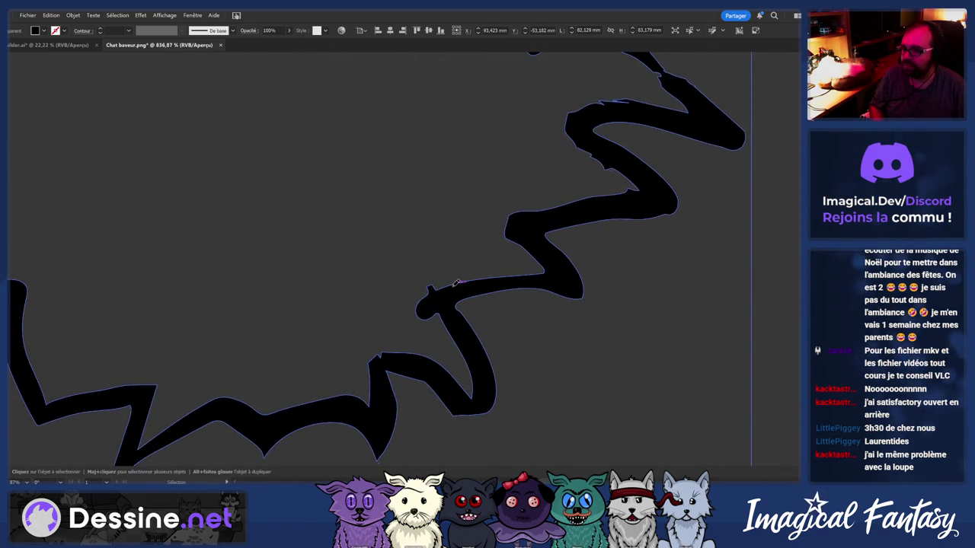
pyautogui.keyDown('alt'); pyautogui.scroll(2, 381, 239); pyautogui.keyUp('alt')
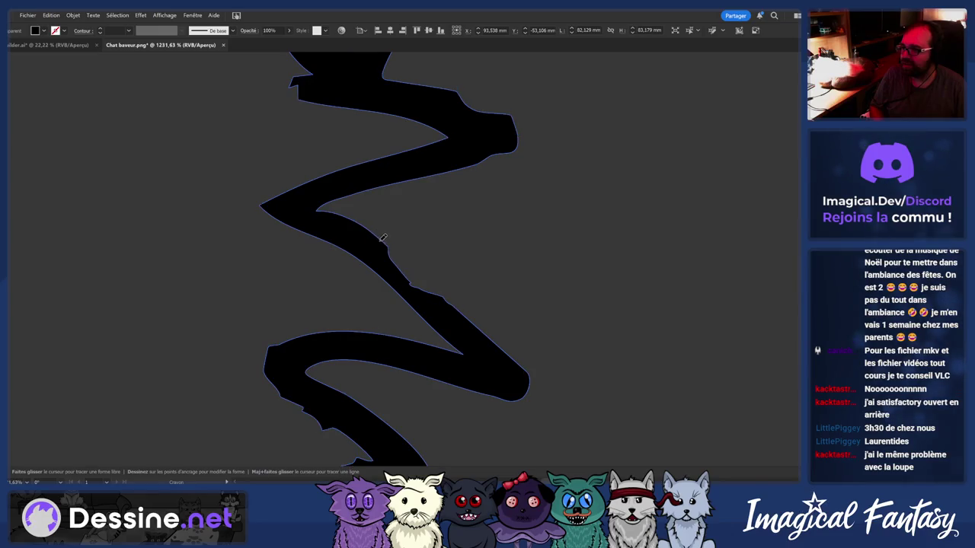
pyautogui.moveTo(377, 233); pyautogui.dragTo(422, 269)
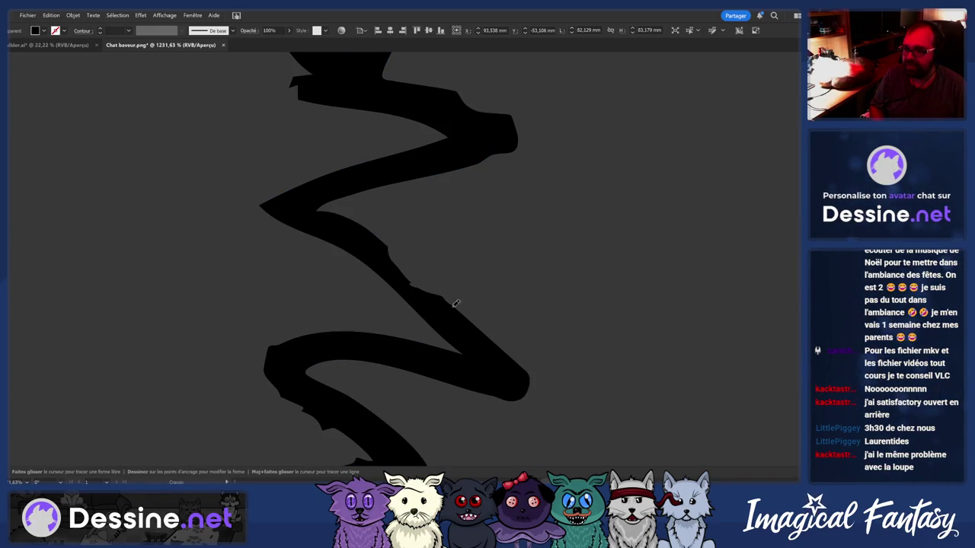
pyautogui.moveTo(455, 303); pyautogui.dragTo(459, 305)
# Bring the lower zigzag bend into view and reselect the zigzag path
pyautogui.press('n')
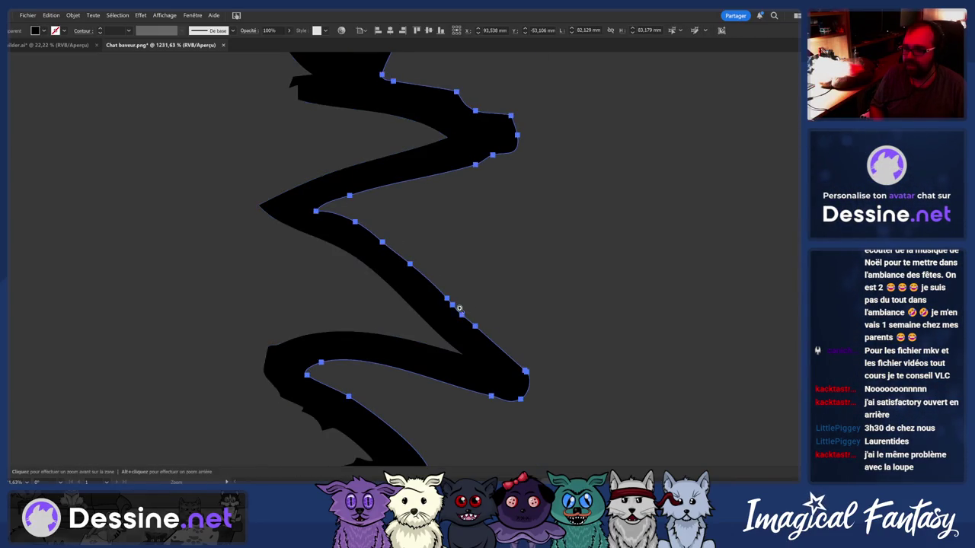
pyautogui.scroll(-1, 459, 308)
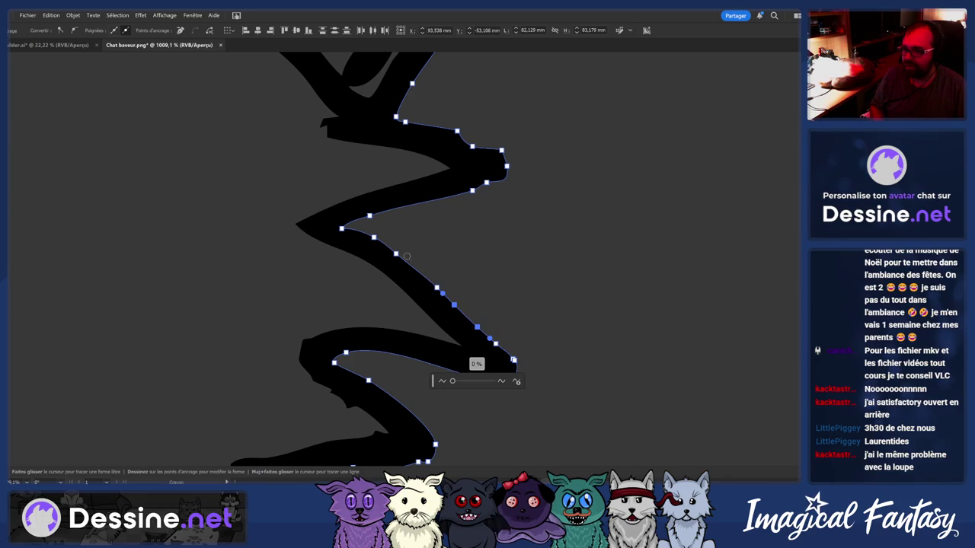
pyautogui.scroll(-2, 483, 274)
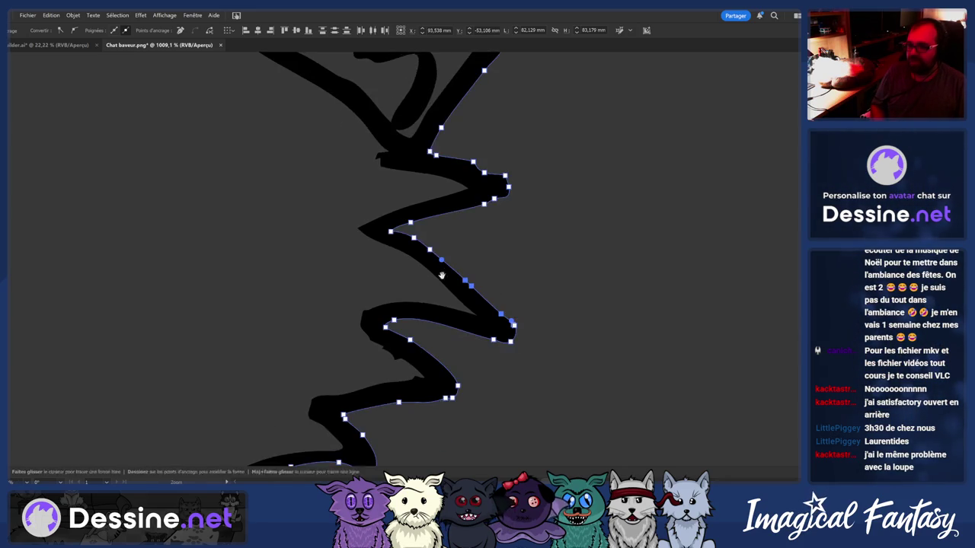
pyautogui.scroll(2, 409, 330)
pyautogui.moveTo(409, 330); pyautogui.dragTo(373, 313)
pyautogui.scroll(-1, 373, 313)
pyautogui.scroll(3, 419, 305)
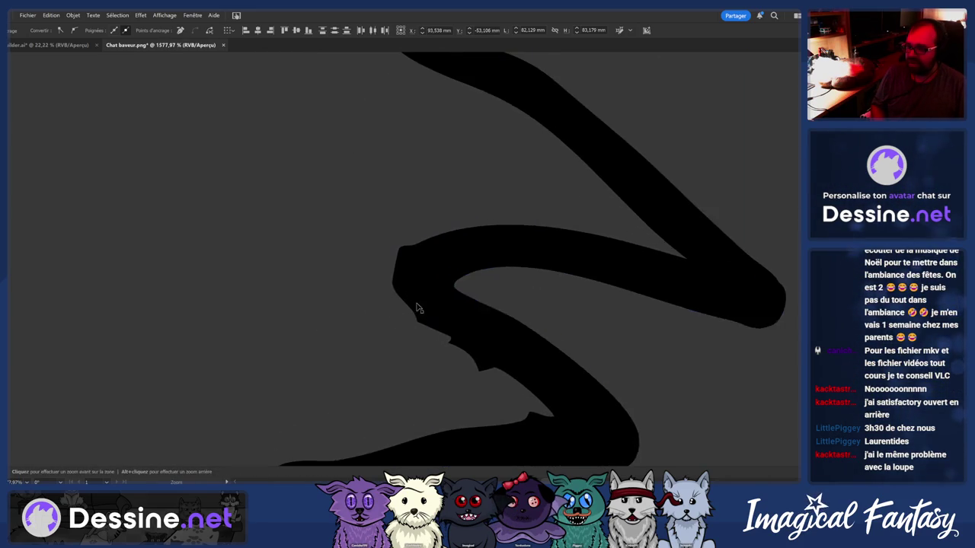
pyautogui.press('v')
pyautogui.press('n')
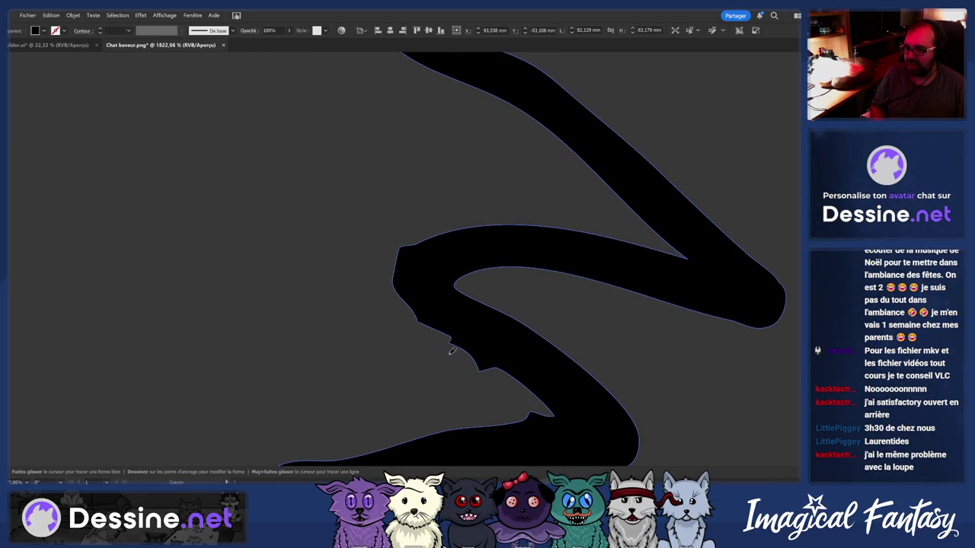
pyautogui.hotkey('ctrl', 'shift', 'a')
pyautogui.keyDown('ctrl'); pyautogui.click(436, 241); pyautogui.keyUp('ctrl')
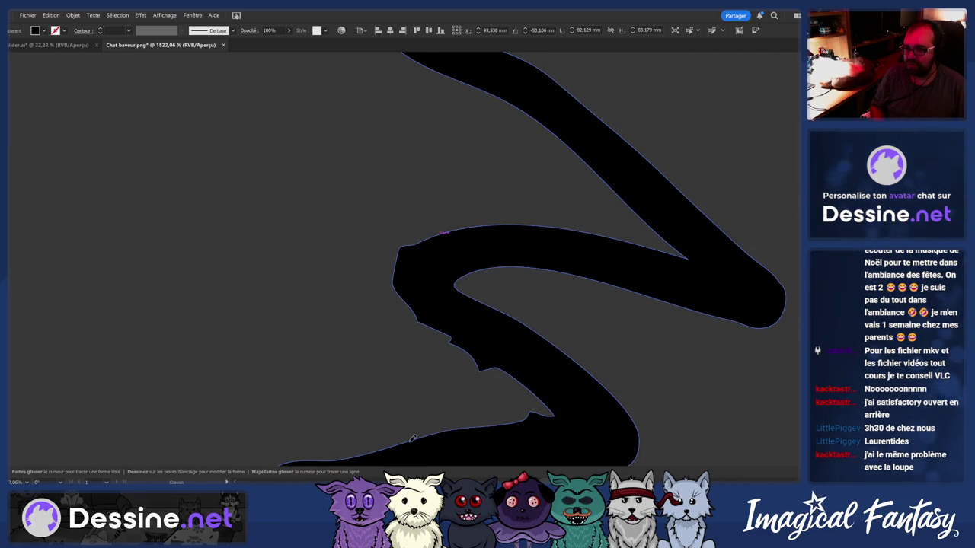
# Retrace the notched lower edge of the zigzag bend more smoothly
pyautogui.moveTo(412, 438); pyautogui.dragTo(468, 418)
pyautogui.scroll(-2, 393, 359)
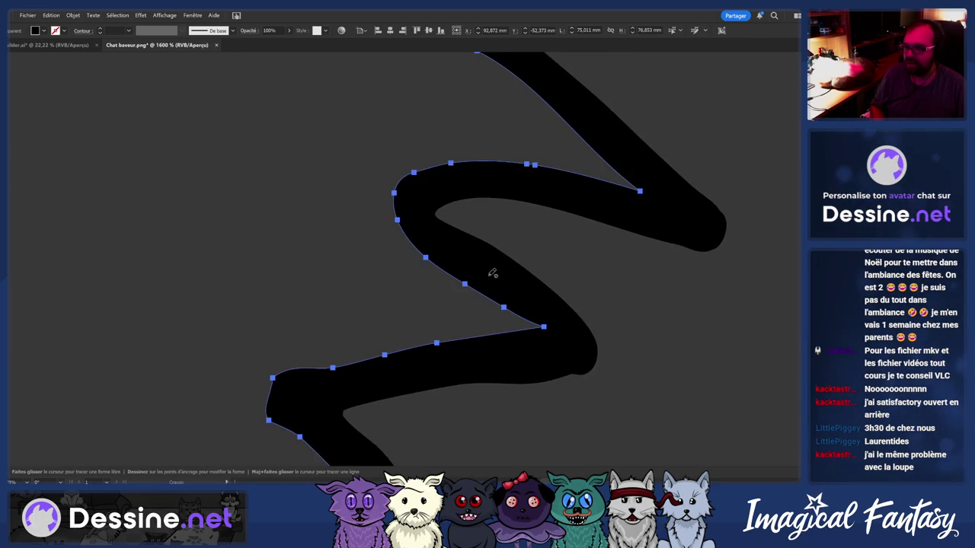
pyautogui.keyDown('ctrl'); pyautogui.click(552, 331); pyautogui.keyUp('ctrl')
pyautogui.keyDown('ctrl'); pyautogui.click(537, 306); pyautogui.keyUp('ctrl')
pyautogui.hotkey('ctrl', 'shift', 'a')
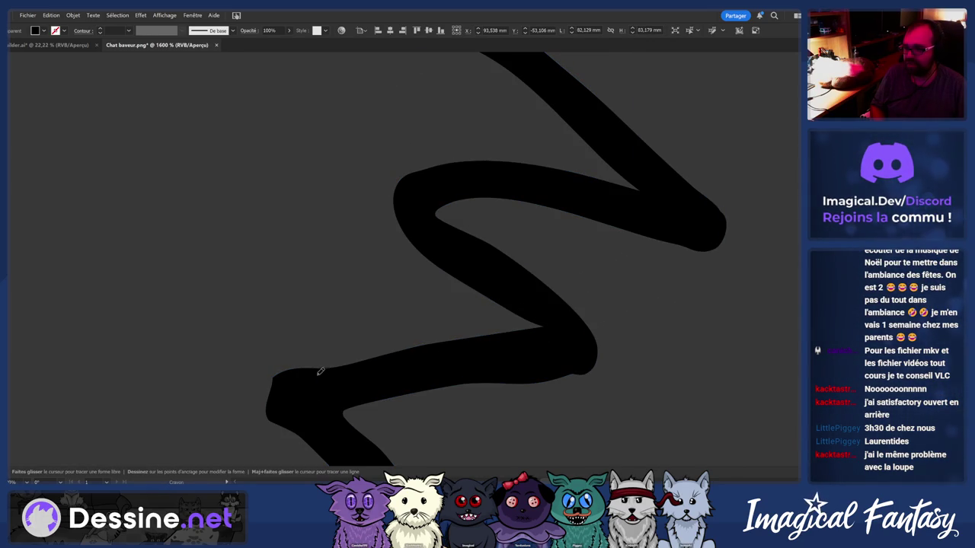
# Redraw the zigzag's lower edge, undo the unwanted straight-edge reshape, and reselect the path
pyautogui.moveTo(274, 383); pyautogui.dragTo(296, 387)
pyautogui.hotkey('ctrl', 'z')
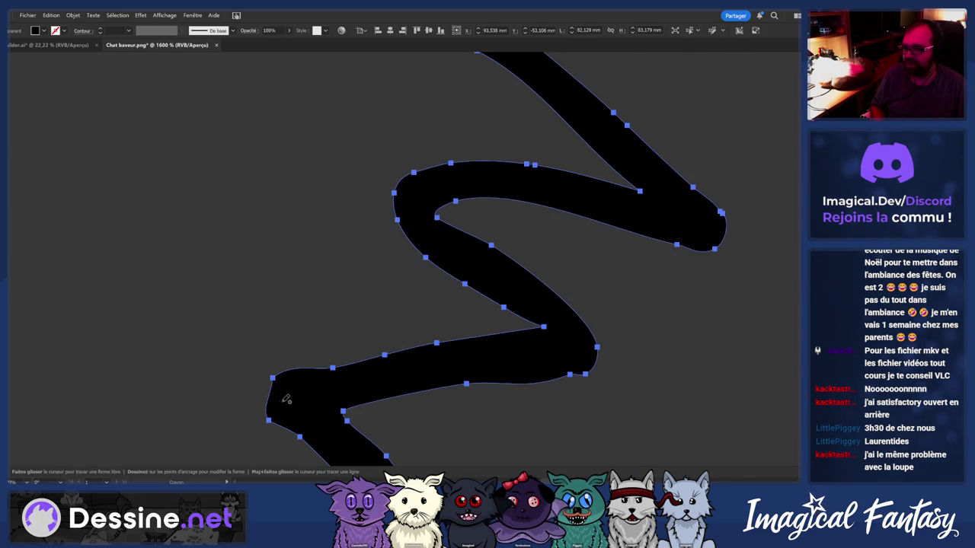
pyautogui.hotkey('ctrl', 'shift', 'a')
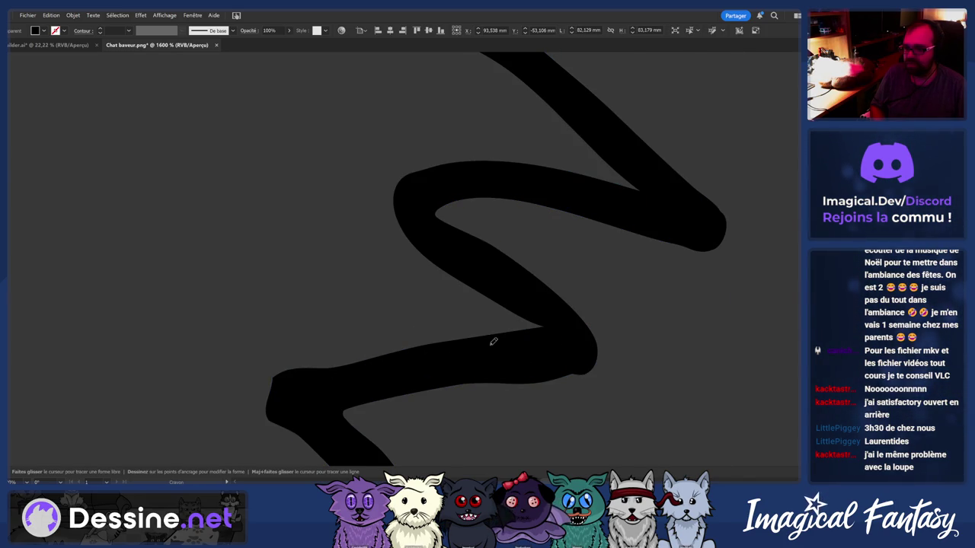
pyautogui.keyDown('ctrl'); pyautogui.click(531, 312); pyautogui.keyUp('ctrl')
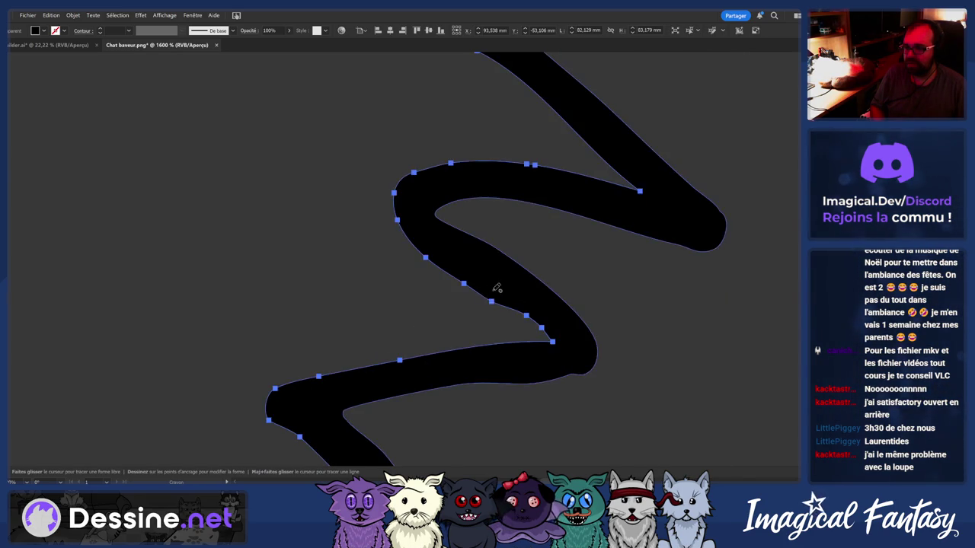
pyautogui.hotkey('ctrl', 'shift', 'a')
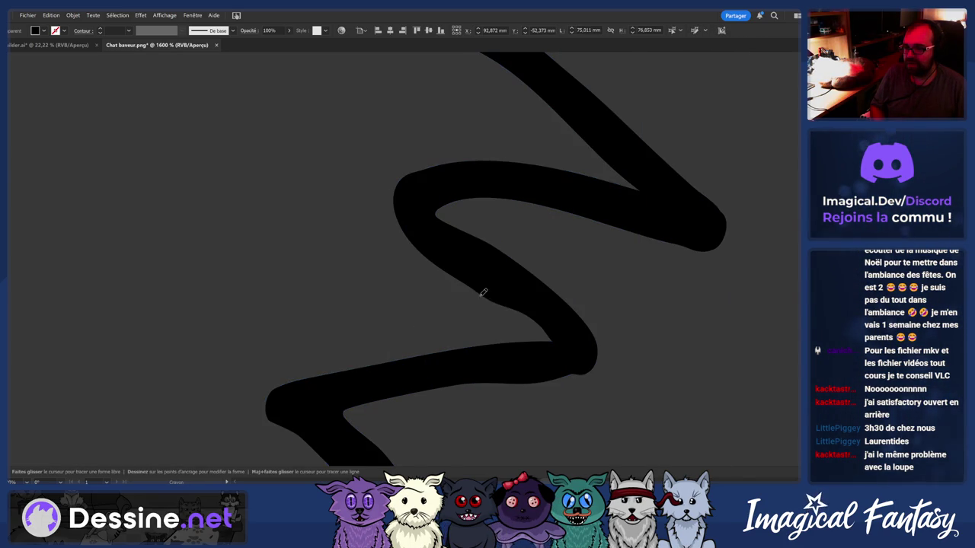
pyautogui.keyDown('ctrl'); pyautogui.click(557, 340); pyautogui.keyUp('ctrl')
# Reselect the zigzag path with the Selection tool to show its anchors
pyautogui.scroll(-2, 475, 327)
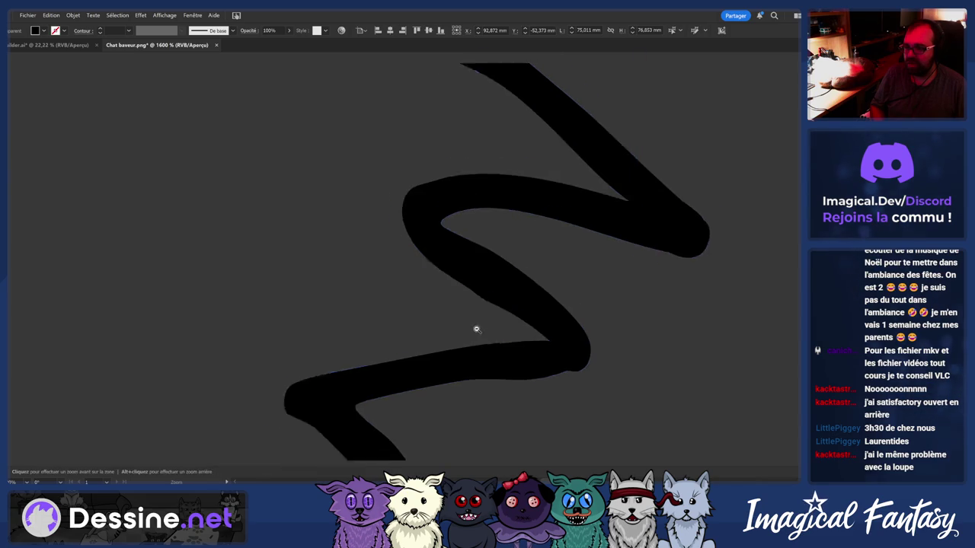
pyautogui.scroll(-2, 523, 272)
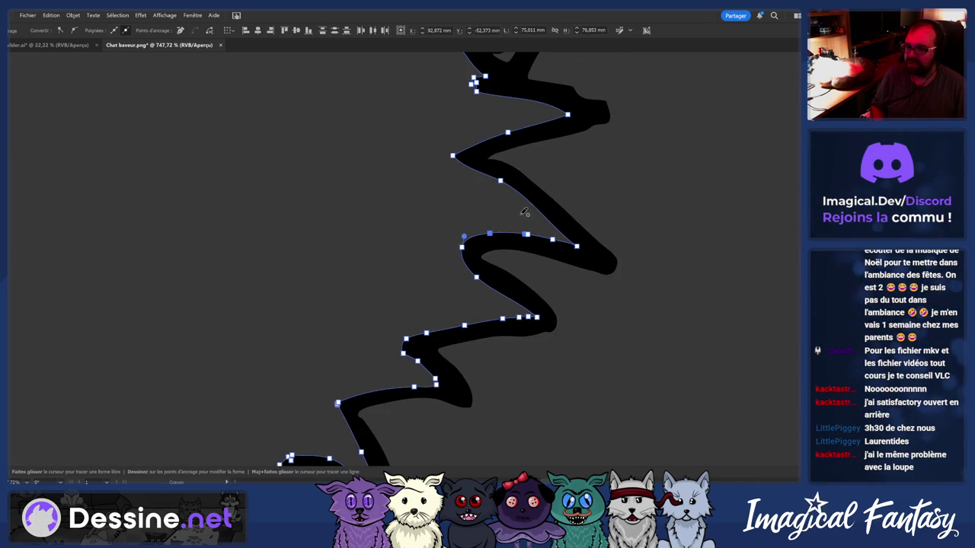
pyautogui.scroll(-2, 467, 222)
pyautogui.hotkey('ctrl', 'shift', 'a')
pyautogui.keyDown('ctrl'); pyautogui.click(475, 297); pyautogui.keyUp('ctrl')
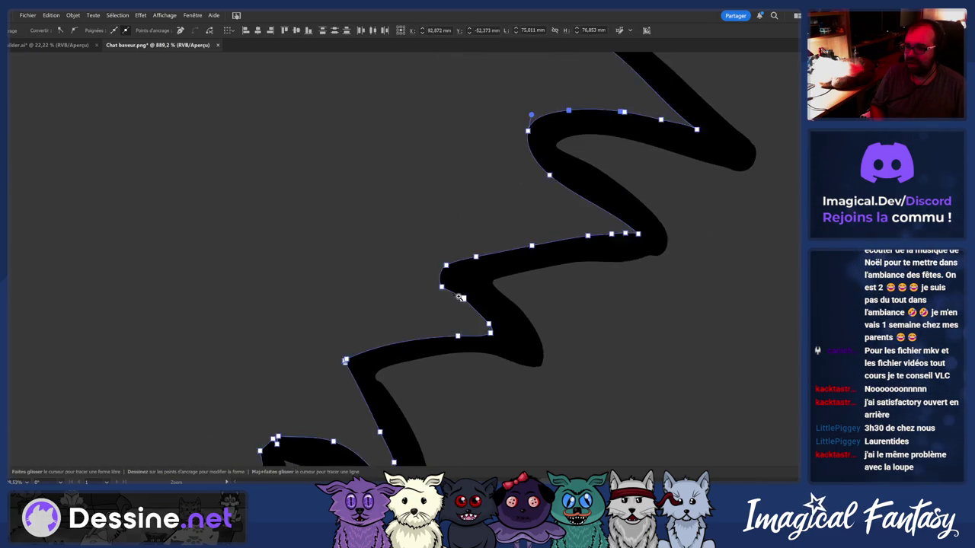
pyautogui.scroll(2, 475, 297)
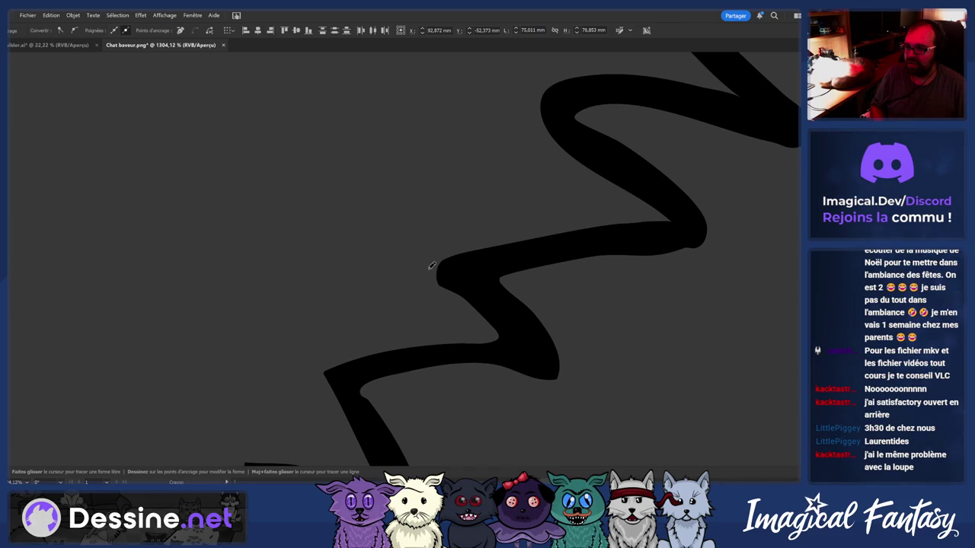
pyautogui.press('v')
pyautogui.keyDown('ctrl'); pyautogui.click(471, 253); pyautogui.keyUp('ctrl')
# Bring the ear area into view and erase a stretch of the ear strokes
pyautogui.scroll(-1, 478, 303)
pyautogui.scroll(-2, 457, 301)
pyautogui.scroll(-2, 427, 299)
pyautogui.scroll(-1, 415, 302)
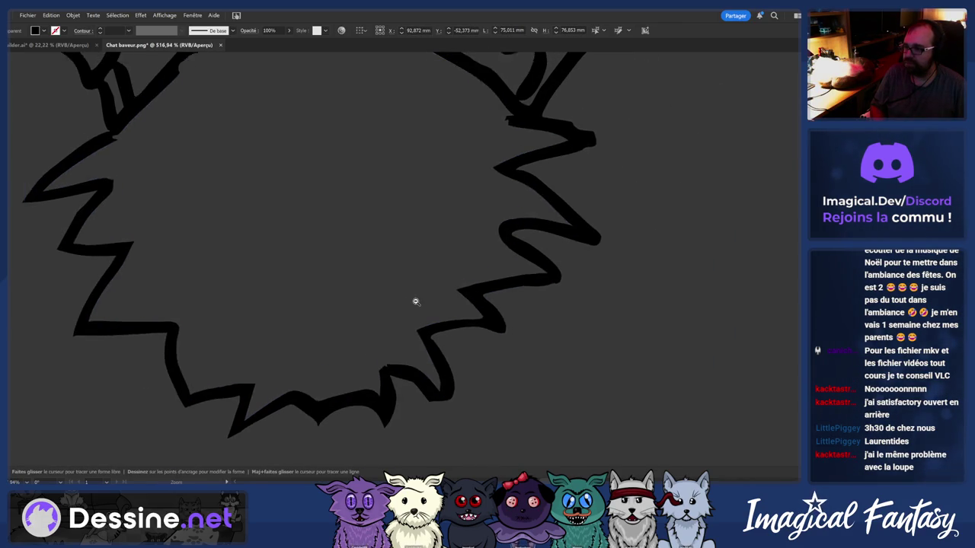
pyautogui.scroll(-1, 398, 300)
pyautogui.scroll(-1, 342, 309)
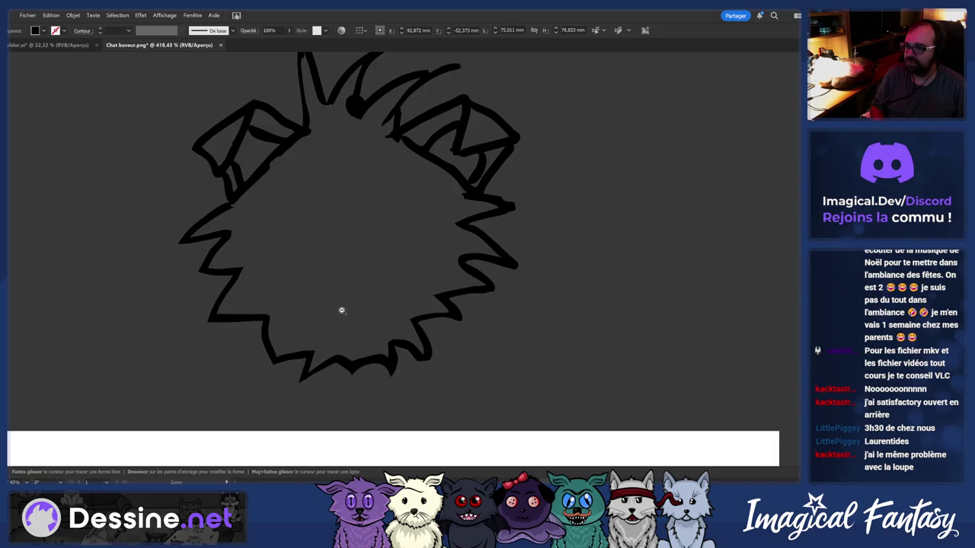
pyautogui.scroll(2, 342, 310)
pyautogui.scroll(1, 413, 296)
pyautogui.scroll(-1, 405, 363)
pyautogui.scroll(2, 505, 192)
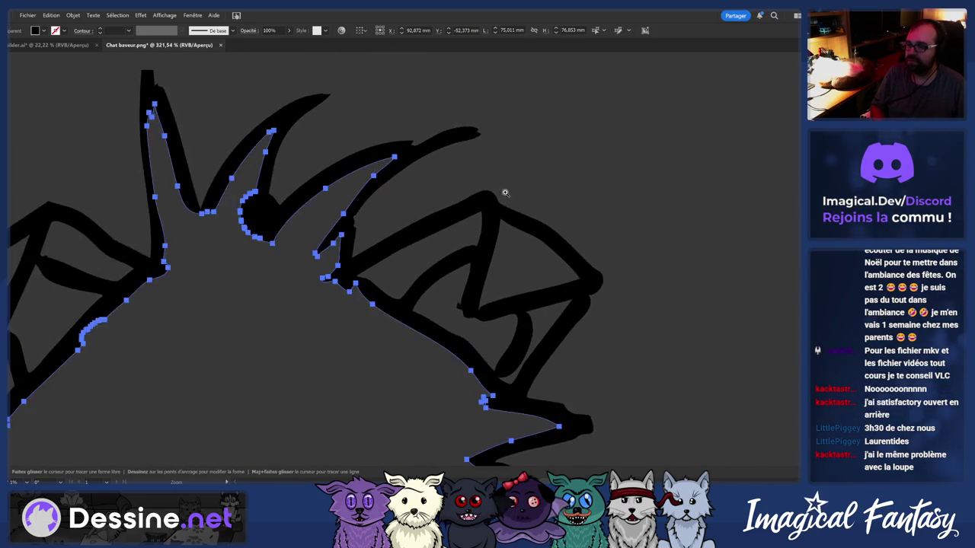
pyautogui.scroll(-3, 442, 229)
pyautogui.scroll(3, 348, 235)
pyautogui.moveTo(195, 307)
pyautogui.mouseDown()
pyautogui.moveTo(301, 323)
pyautogui.moveTo(281, 363)
pyautogui.mouseUp()
pyautogui.scroll(1, 301, 323)
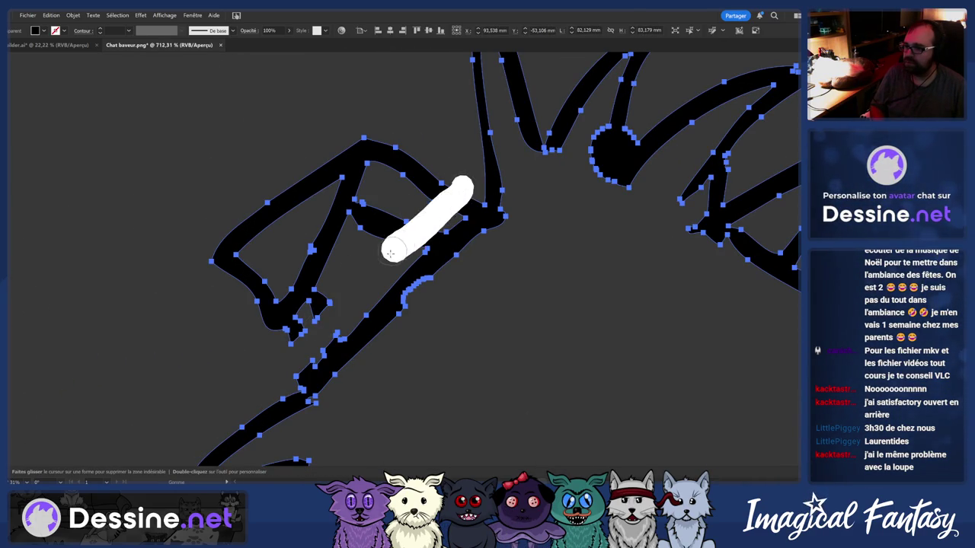
pyautogui.moveTo(390, 252); pyautogui.dragTo(390, 253)
# Marquee-select and delete the inner strokes of the left and right ears
pyautogui.scroll(-3, 358, 285)
pyautogui.scroll(3, 319, 322)
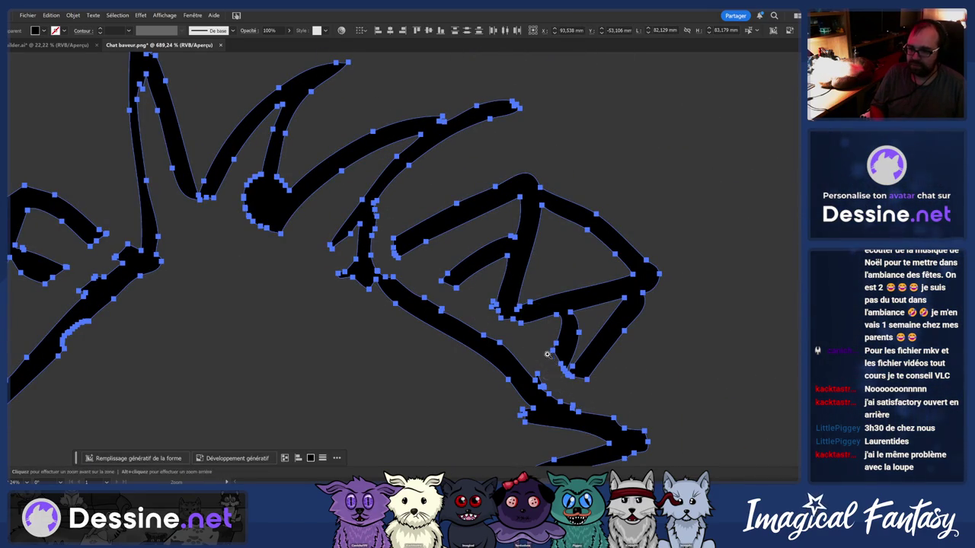
pyautogui.scroll(-5, 547, 354)
pyautogui.press('a')
pyautogui.moveTo(250, 270); pyautogui.dragTo(297, 315)
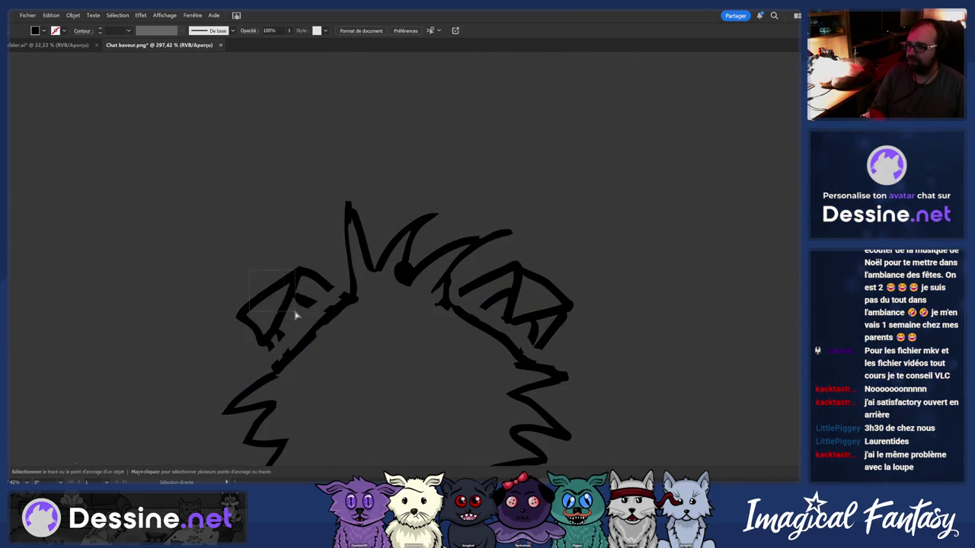
pyautogui.press('Delete')
pyautogui.moveTo(449, 263); pyautogui.dragTo(575, 346)
pyautogui.press('Delete')
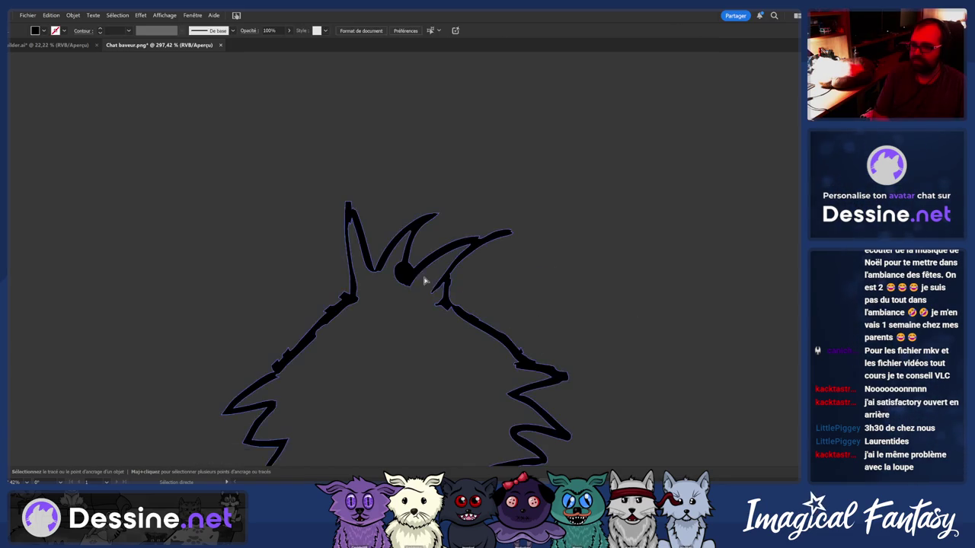
# Select the whole remaining cat head drawing
pyautogui.scroll(-3, 298, 270)
pyautogui.scroll(-2, 218, 259)
pyautogui.scroll(4, 423, 188)
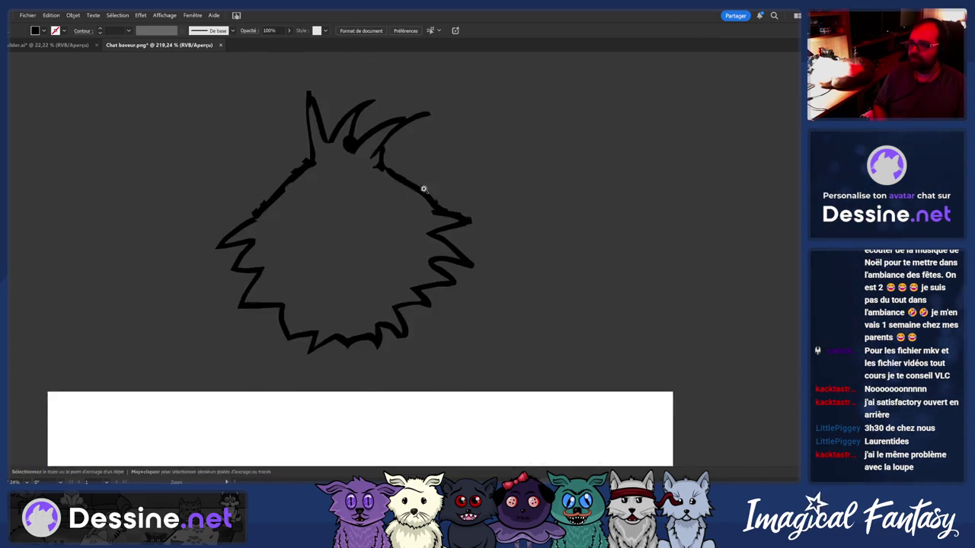
pyautogui.scroll(3, 424, 189)
pyautogui.hotkey('ctrl', 'a')
pyautogui.scroll(2, 416, 239)
# Compare the smoothed and unsmoothed left edge of the head outline by stepping through undo and redo
pyautogui.scroll(-2, 416, 239)
pyautogui.scroll(3, 332, 255)
pyautogui.press('n')
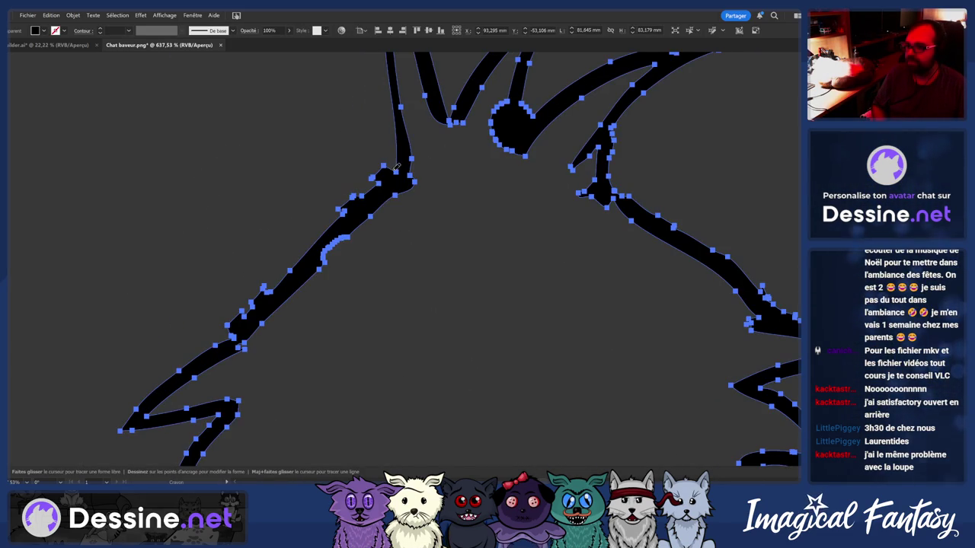
pyautogui.hotkey('ctrl', 'shift', 'a')
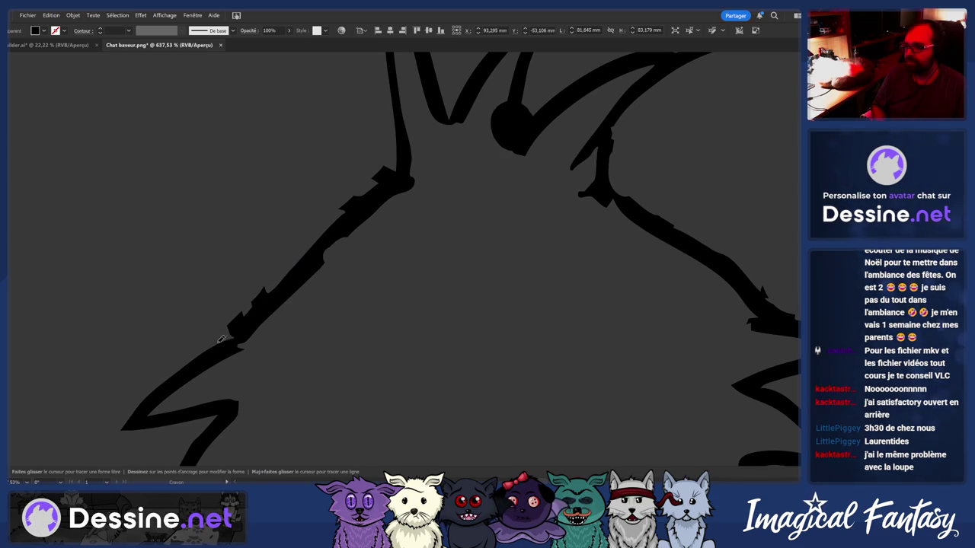
pyautogui.hotkey('ctrl', 'z')
pyautogui.hotkey('ctrl', 'shift', 'z')
pyautogui.hotkey('ctrl', 'z')
pyautogui.hotkey('ctrl', 'shift', 'z')
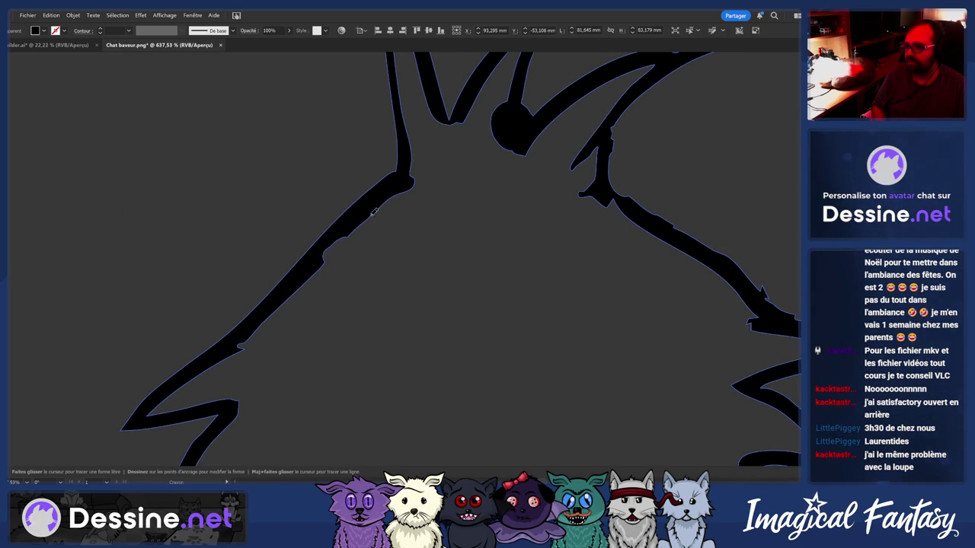
pyautogui.hotkey('ctrl', 'z')
pyautogui.hotkey('ctrl', 'shift', 'z')
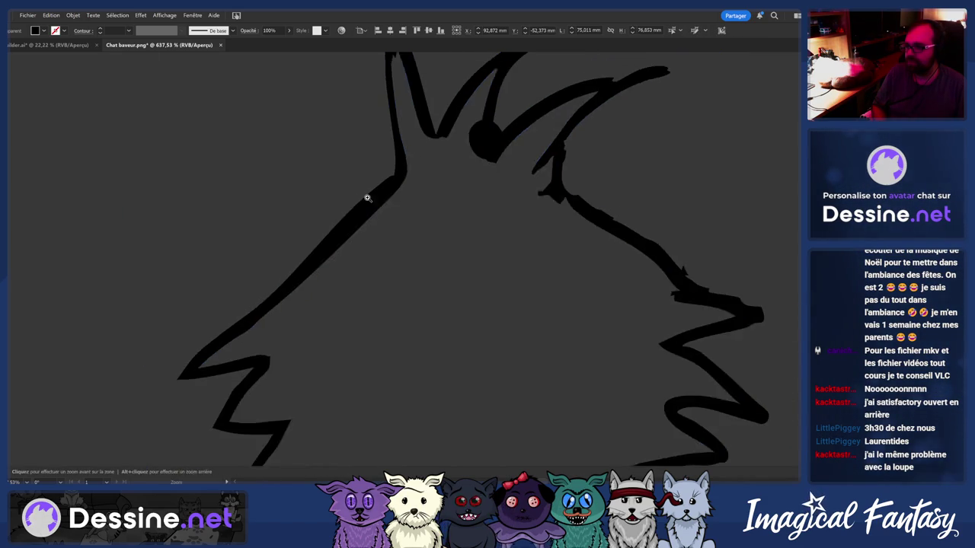
pyautogui.hotkey('ctrl', 'z')
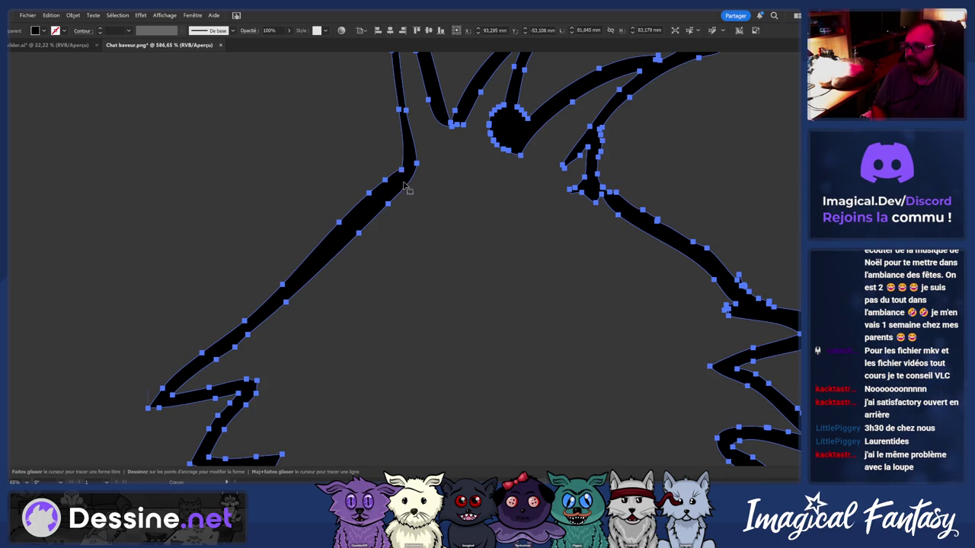
# Undo the thicker stroke edit to remove the bulge from the left edge
pyautogui.hotkey('ctrl', 'z')
pyautogui.hotkey('ctrl', 'shift', 'z')
pyautogui.hotkey('ctrl', 'z')
pyautogui.hotkey('ctrl', 'shift', 'z')
pyautogui.hotkey('ctrl', 'z')
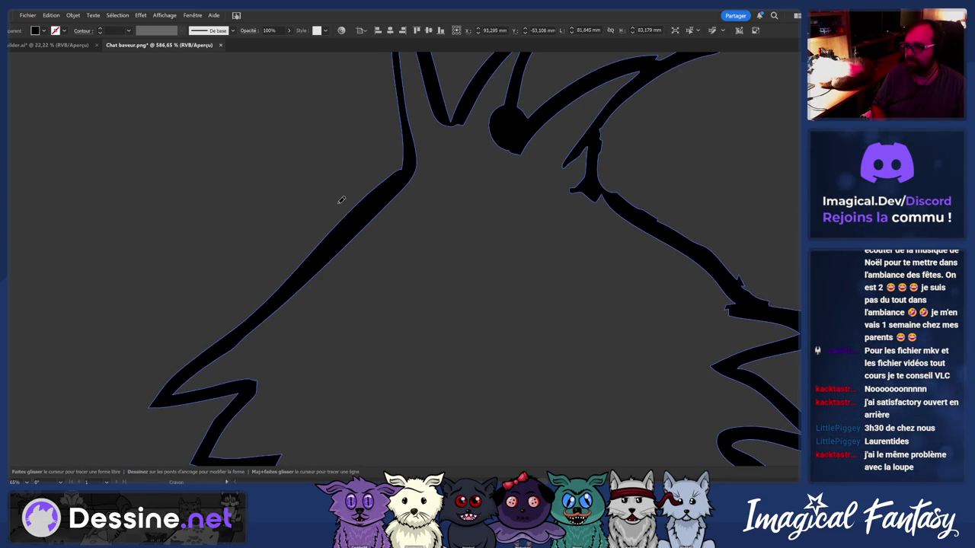
pyautogui.hotkey('ctrl', 'shift', 'z')
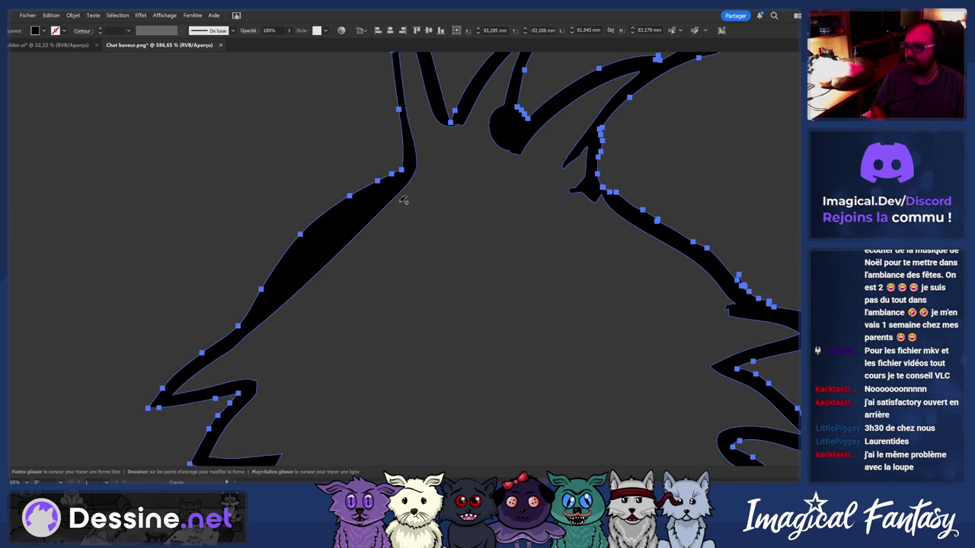
pyautogui.hotkey('ctrl', 'z')
pyautogui.hotkey('ctrl', 'shift', 'z')
pyautogui.hotkey('ctrl', 'z')
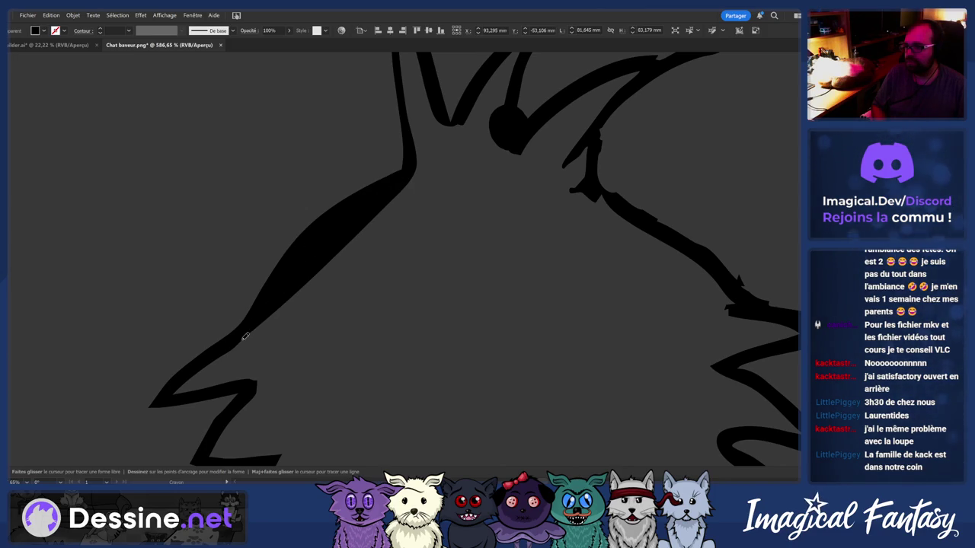
pyautogui.hotkey('ctrl', 'z')
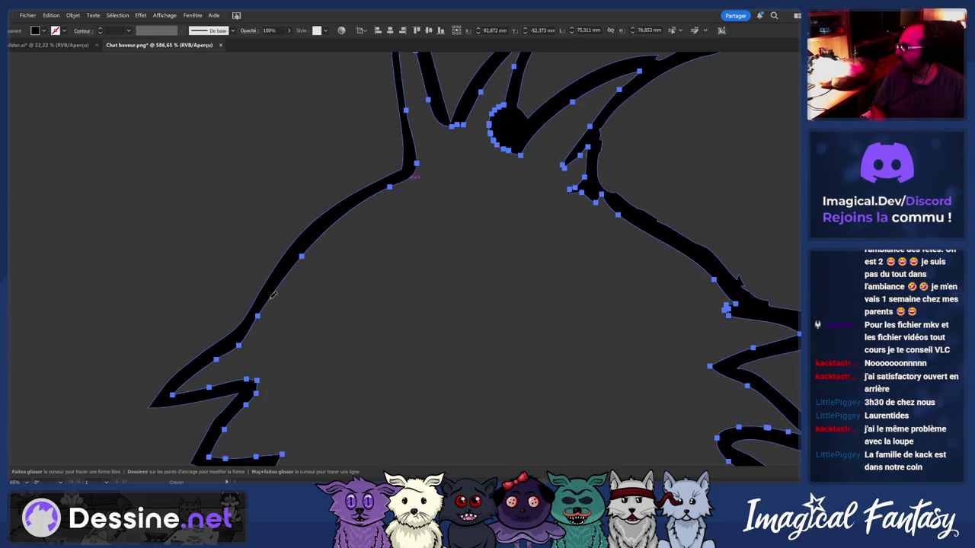
# Select the head outline and redraw its left diagonal edge with the Pencil to smooth it
pyautogui.scroll(2, 272, 294)
pyautogui.scroll(2, 254, 290)
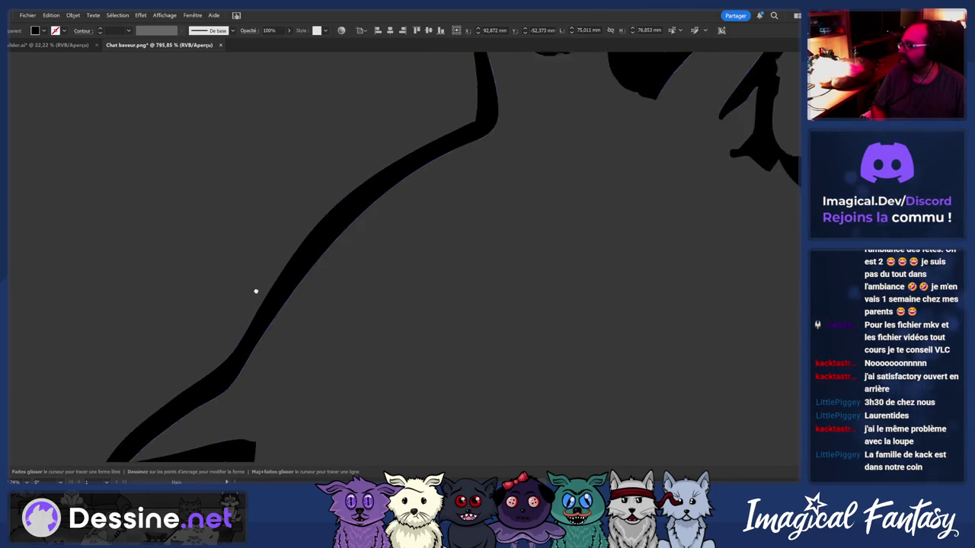
pyautogui.scroll(-1, 243, 319)
pyautogui.hotkey('ctrl', 'shift', 'a')
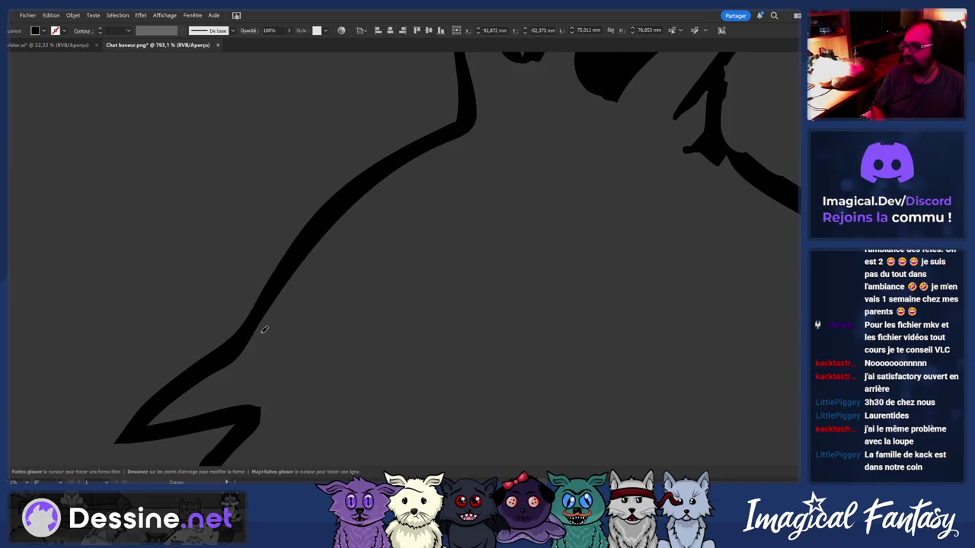
pyautogui.keyDown('ctrl'); pyautogui.click(299, 275); pyautogui.keyUp('ctrl')
pyautogui.keyDown('ctrl'); pyautogui.click(299, 273); pyautogui.keyUp('ctrl')
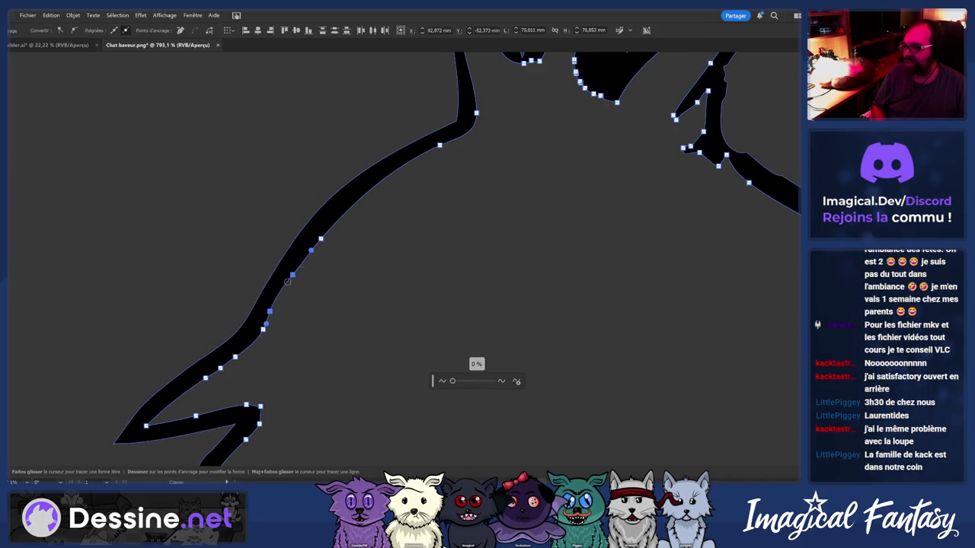
pyautogui.moveTo(411, 160); pyautogui.dragTo(200, 381)
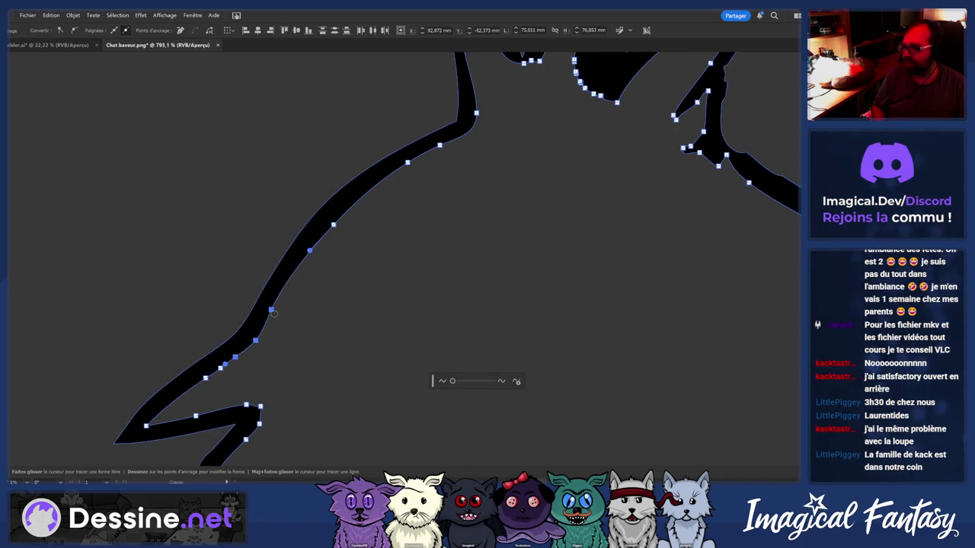
pyautogui.scroll(-5, 215, 373)
pyautogui.scroll(2, 296, 279)
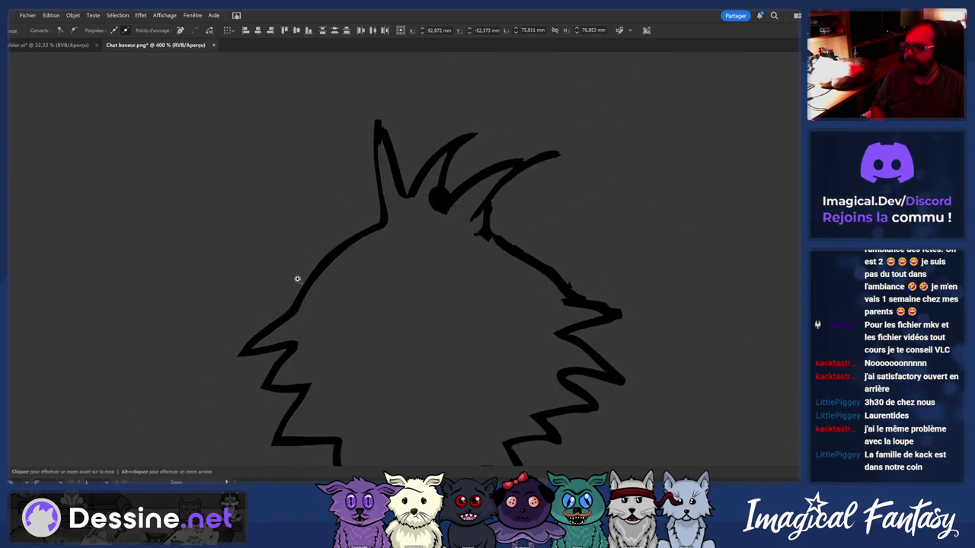
pyautogui.scroll(2, 353, 241)
pyautogui.scroll(1, 405, 235)
pyautogui.press('n')
pyautogui.scroll(-1, 405, 235)
pyautogui.scroll(2, 418, 229)
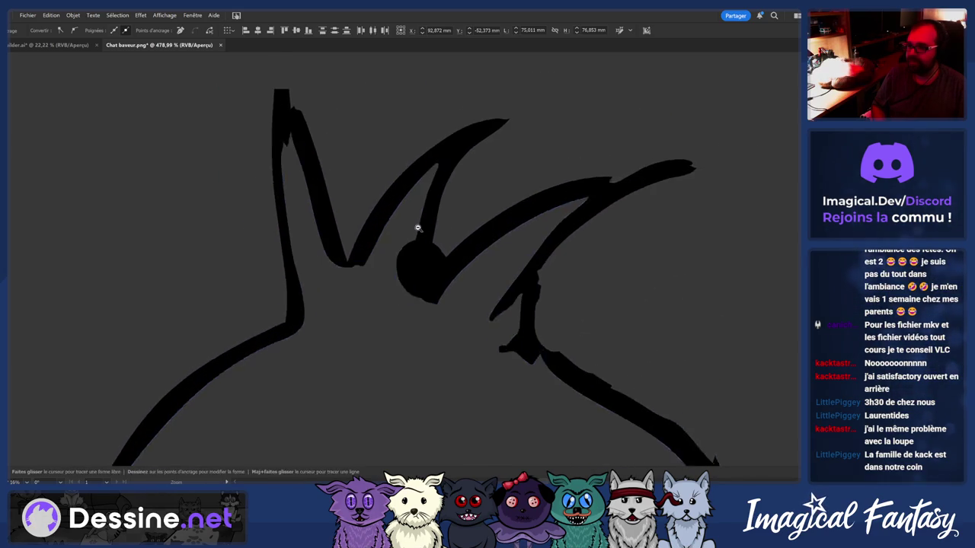
# Redraw the round blob between the ears into a sharp pointed tip with the Pencil
pyautogui.scroll(2, 419, 236)
pyautogui.moveTo(418, 298); pyautogui.dragTo(433, 319)
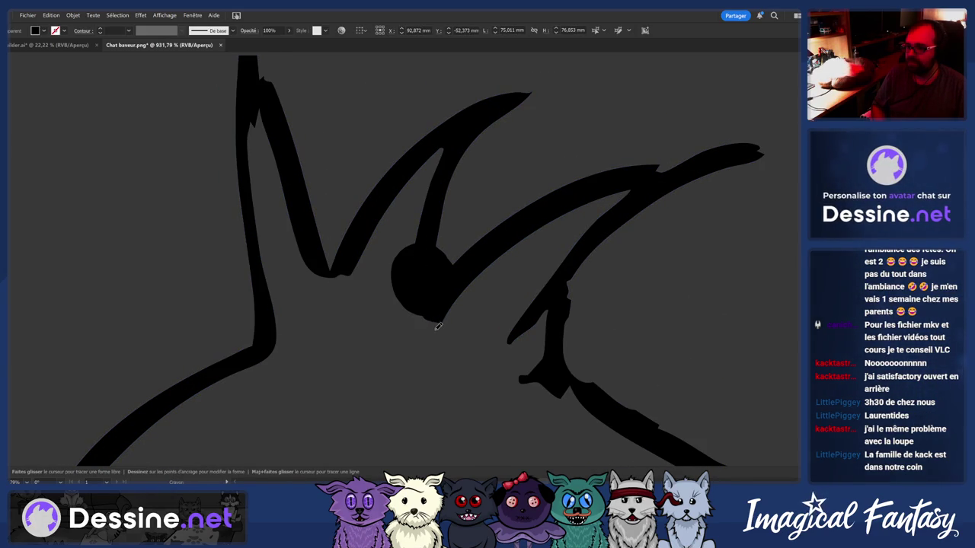
pyautogui.moveTo(437, 279)
pyautogui.mouseDown()
pyautogui.moveTo(476, 280)
pyautogui.moveTo(387, 326)
pyautogui.mouseUp()
pyautogui.moveTo(345, 377); pyautogui.dragTo(378, 337)
# Reselect the outline, smooth and simplify the inner edge near the tip, then zoom out
pyautogui.click(347, 301)
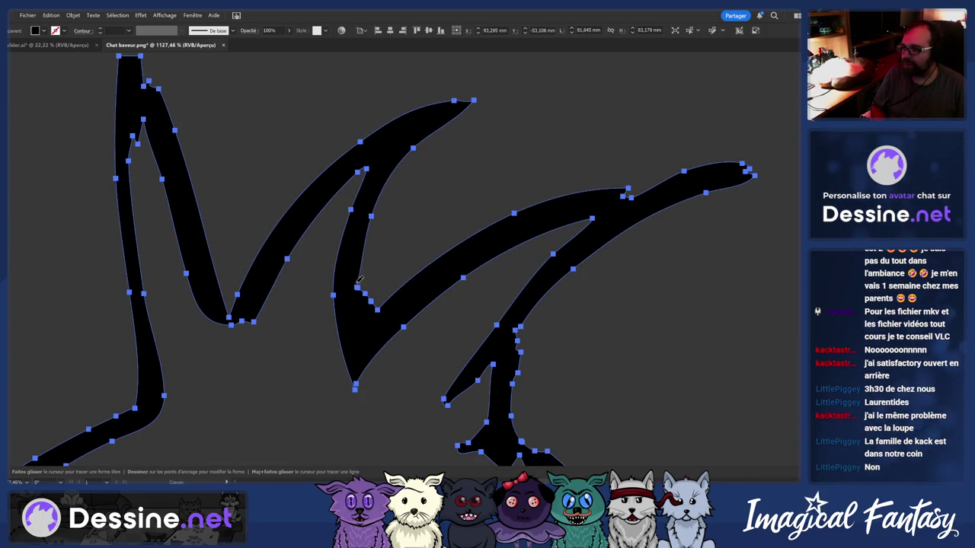
pyautogui.hotkey('ctrl', 'shift', 'a')
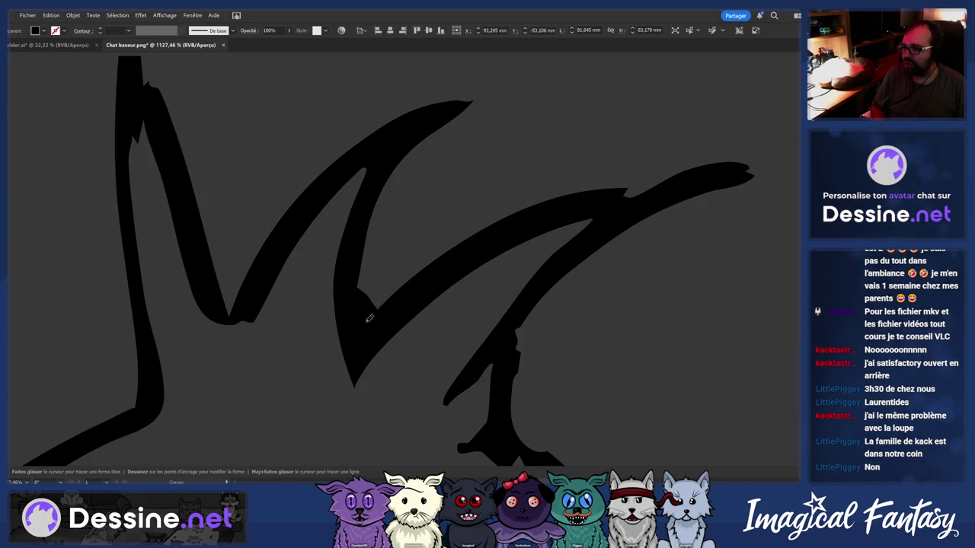
pyautogui.keyDown('ctrl'); pyautogui.click(364, 295); pyautogui.keyUp('ctrl')
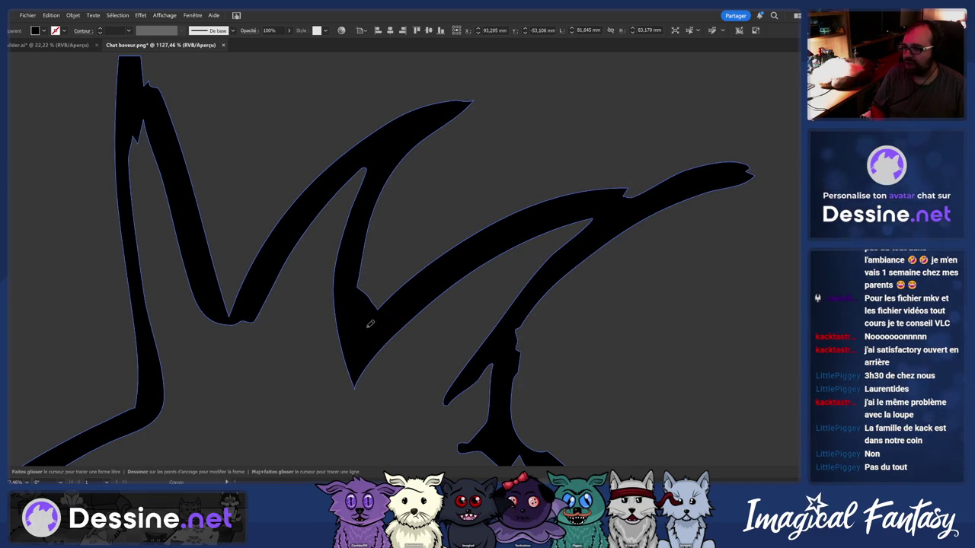
pyautogui.keyDown('ctrl'); pyautogui.click(362, 283); pyautogui.keyUp('ctrl')
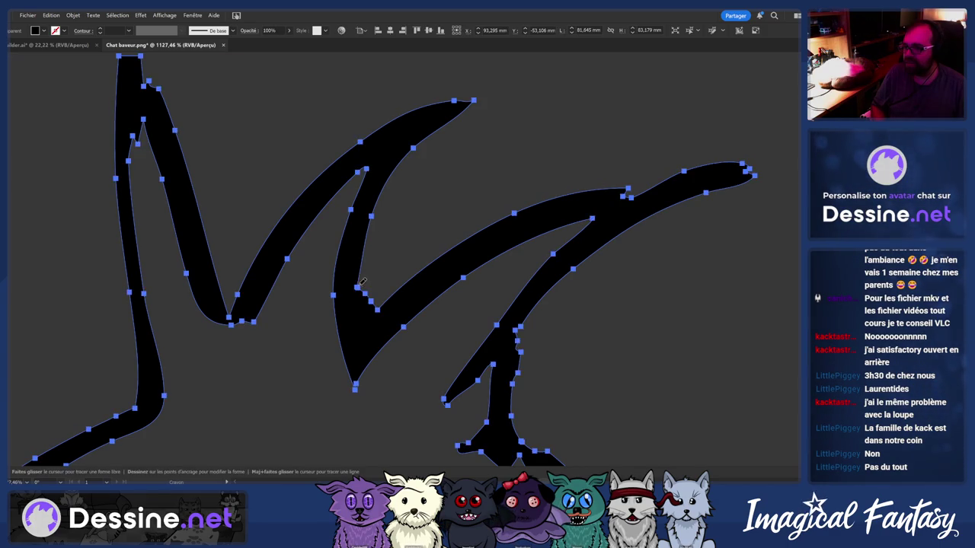
pyautogui.moveTo(362, 283); pyautogui.dragTo(390, 302)
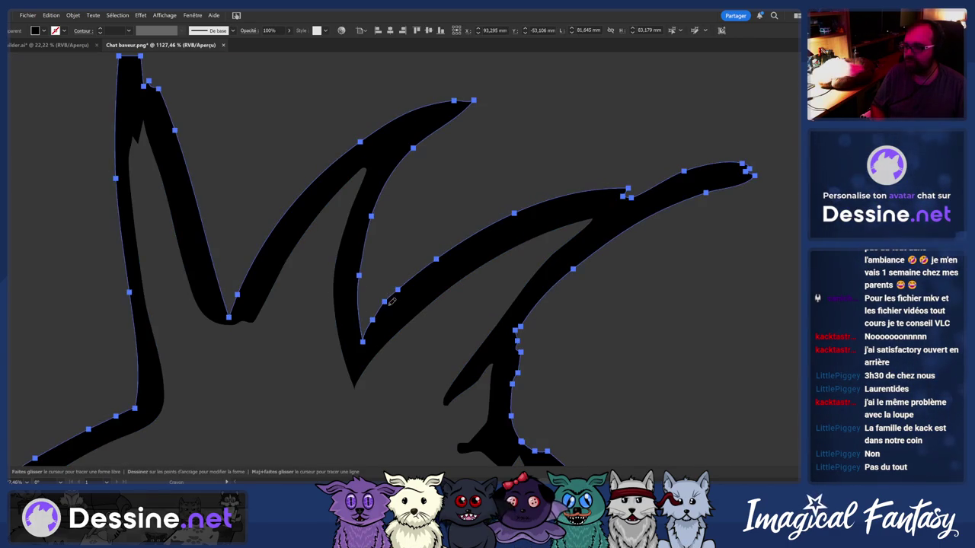
pyautogui.scroll(-1, 391, 303)
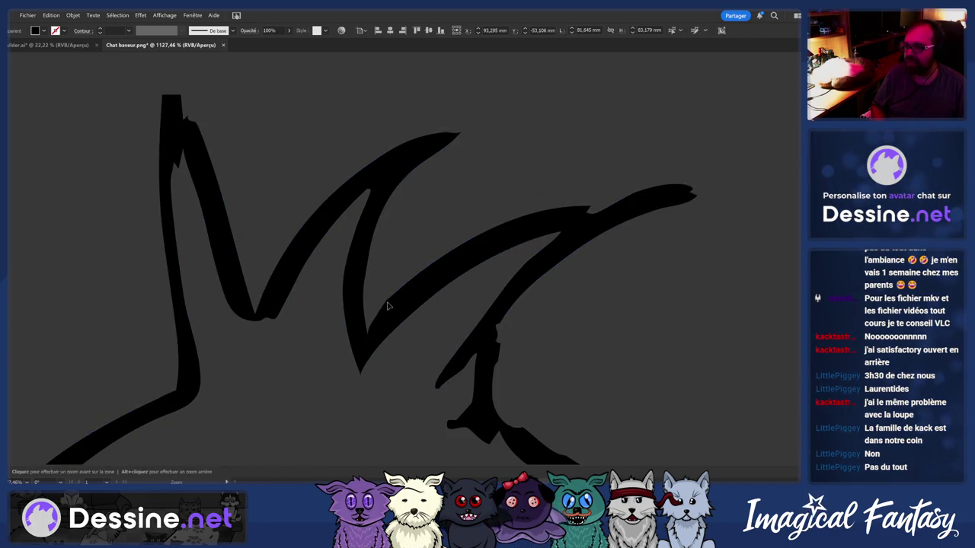
pyautogui.click(423, 256)
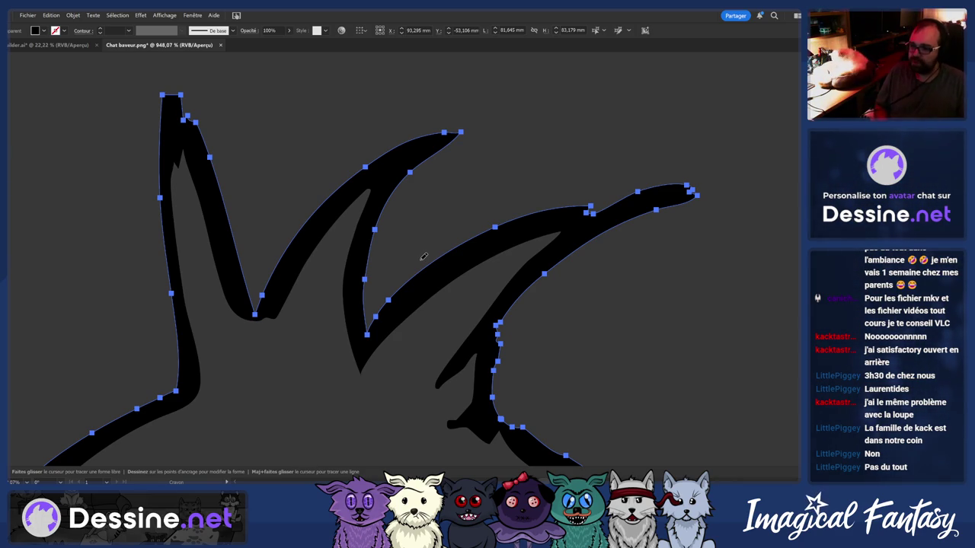
pyautogui.press('z')
pyautogui.moveTo(517, 320); pyautogui.dragTo(358, 342)
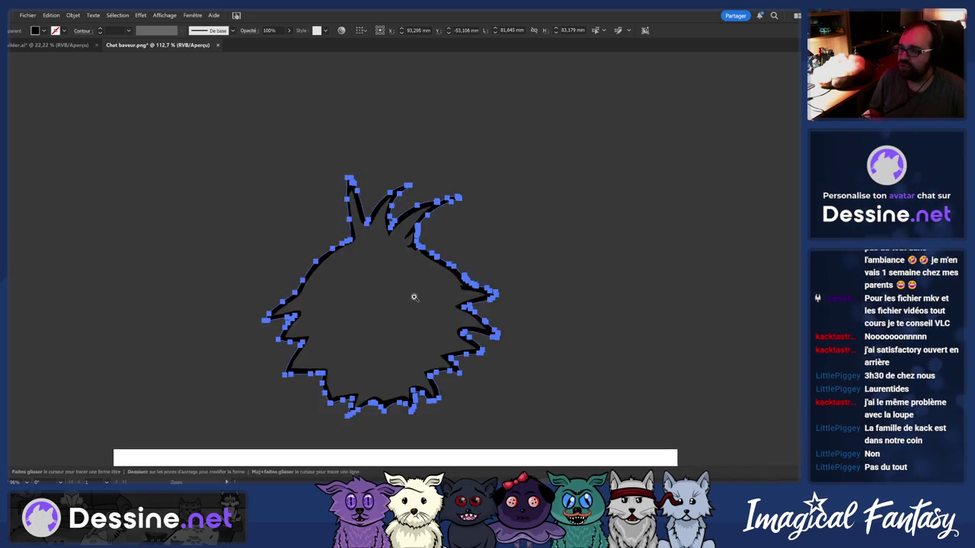
# Zoom in on the ears and redraw the forked right ear tip into a clean point
pyautogui.moveTo(415, 233); pyautogui.dragTo(552, 249)
pyautogui.press('v')
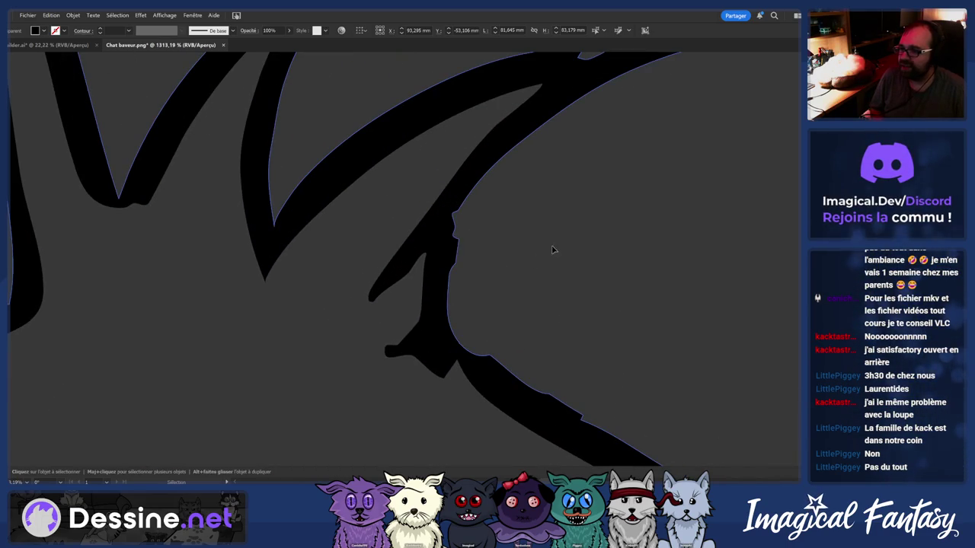
pyautogui.press('n')
pyautogui.scroll(-3, 609, 310)
pyautogui.scroll(2, 470, 270)
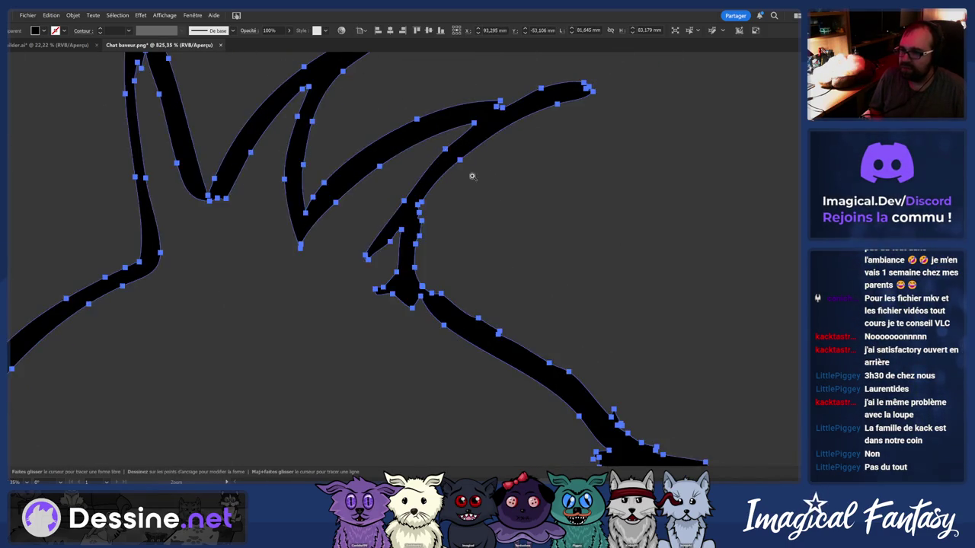
pyautogui.scroll(2, 472, 176)
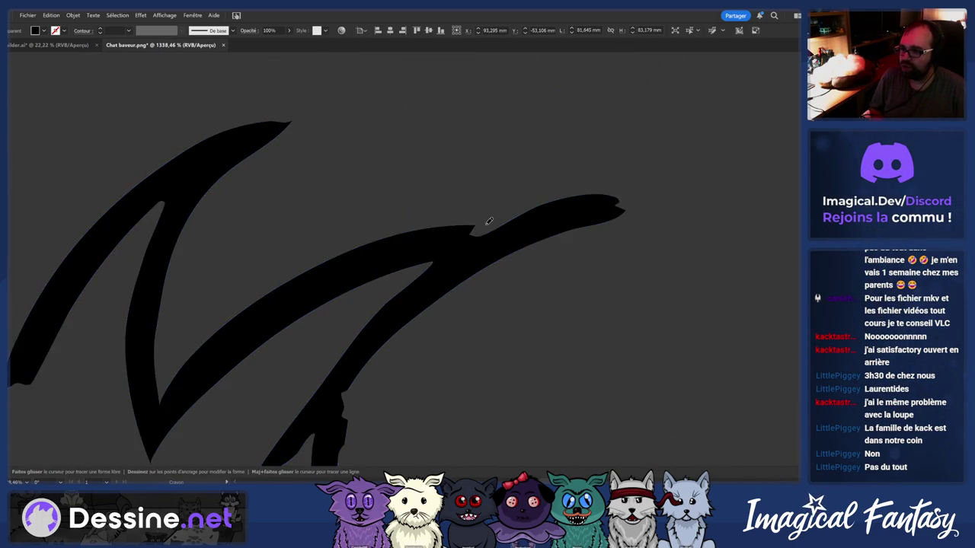
pyautogui.moveTo(533, 221); pyautogui.dragTo(488, 220)
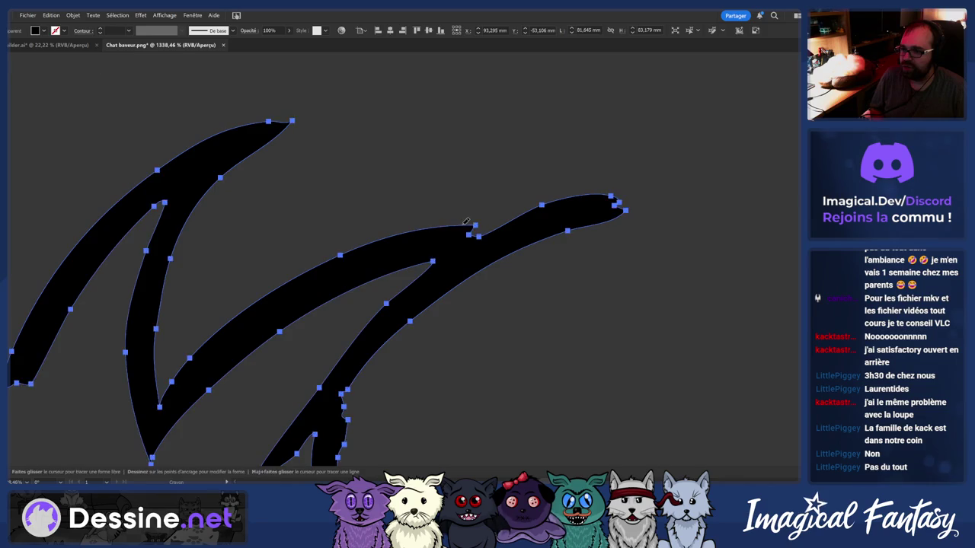
pyautogui.keyDown('ctrl'); pyautogui.click(533, 233); pyautogui.keyUp('ctrl')
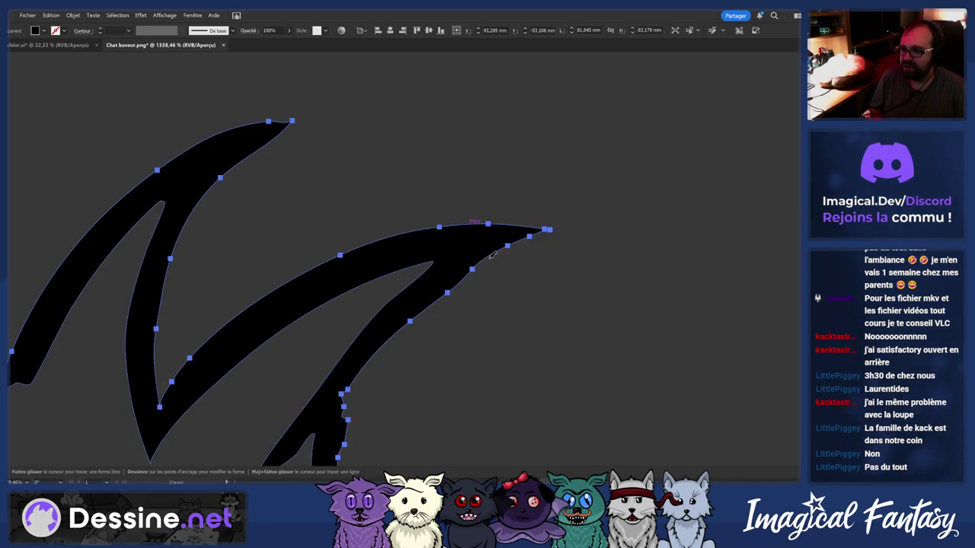
pyautogui.moveTo(446, 222); pyautogui.dragTo(482, 226)
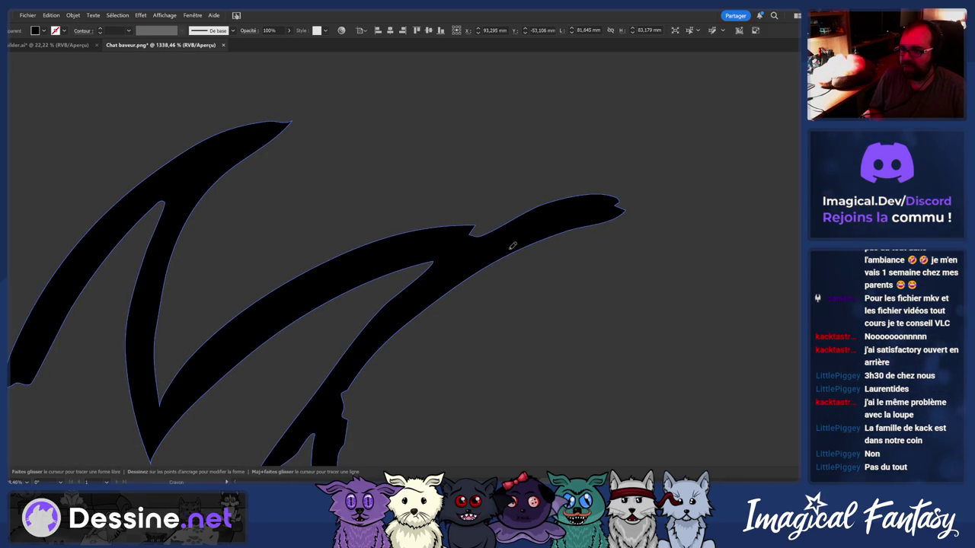
pyautogui.hotkey('ctrl', 'z')
# Try redrawing the left ear's outer edge, undoing the failed strokes
pyautogui.scroll(-3, 487, 259)
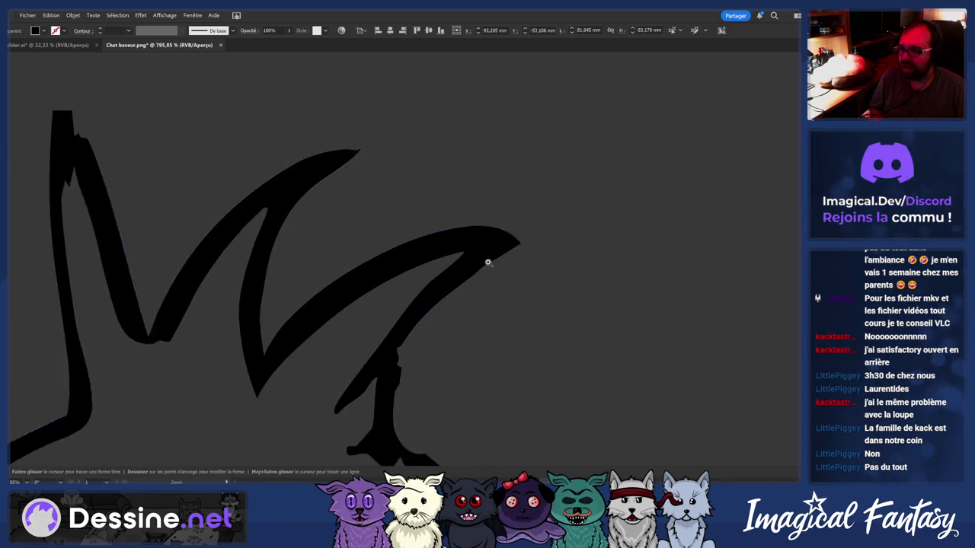
pyautogui.scroll(2, 511, 252)
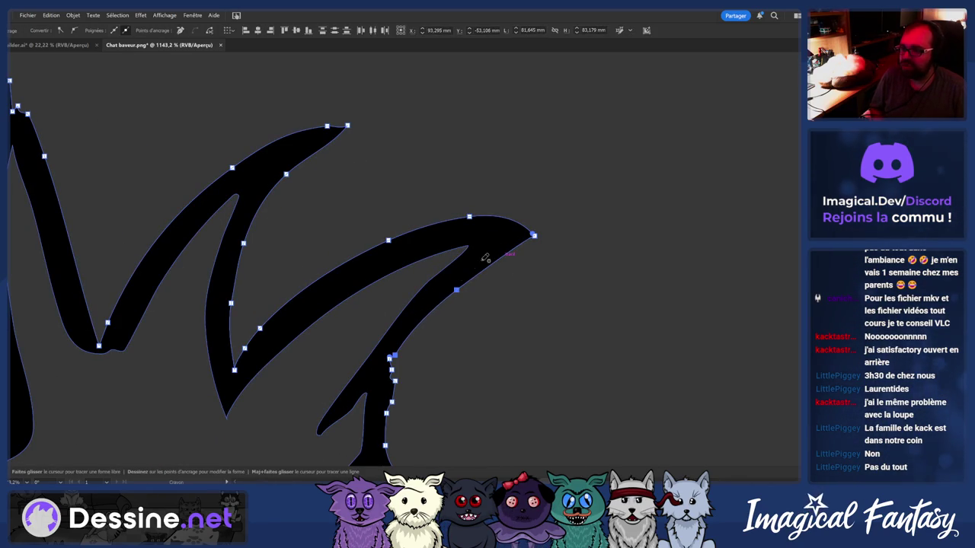
pyautogui.scroll(-2, 485, 256)
pyautogui.scroll(3, 302, 150)
pyautogui.press('n')
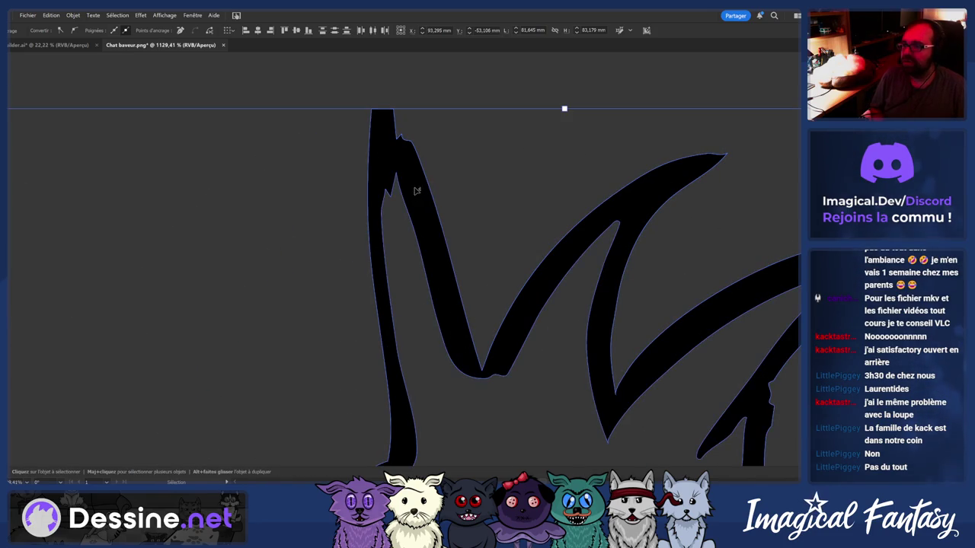
pyautogui.hotkey('ctrl', 'shift', 'a')
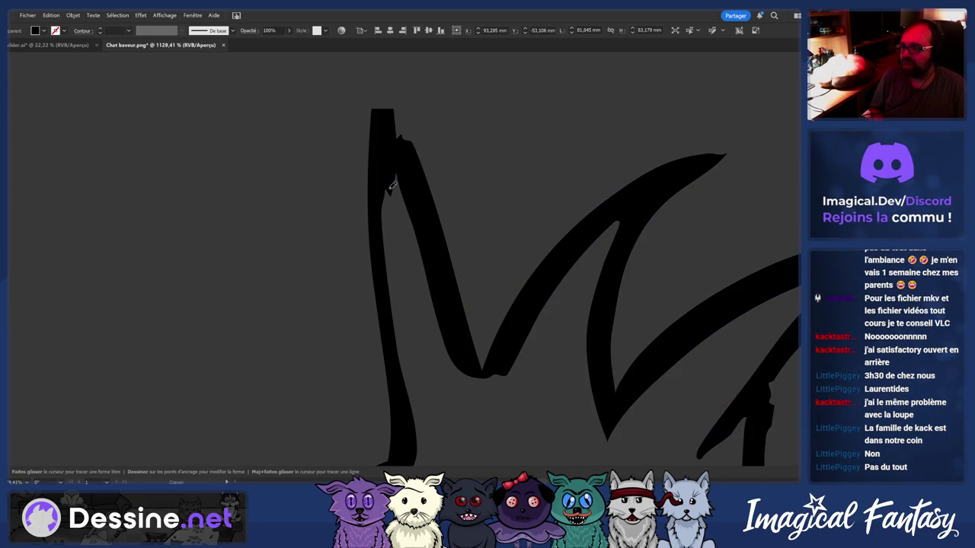
pyautogui.moveTo(417, 388); pyautogui.dragTo(557, 163)
pyautogui.hotkey('ctrl', 'z')
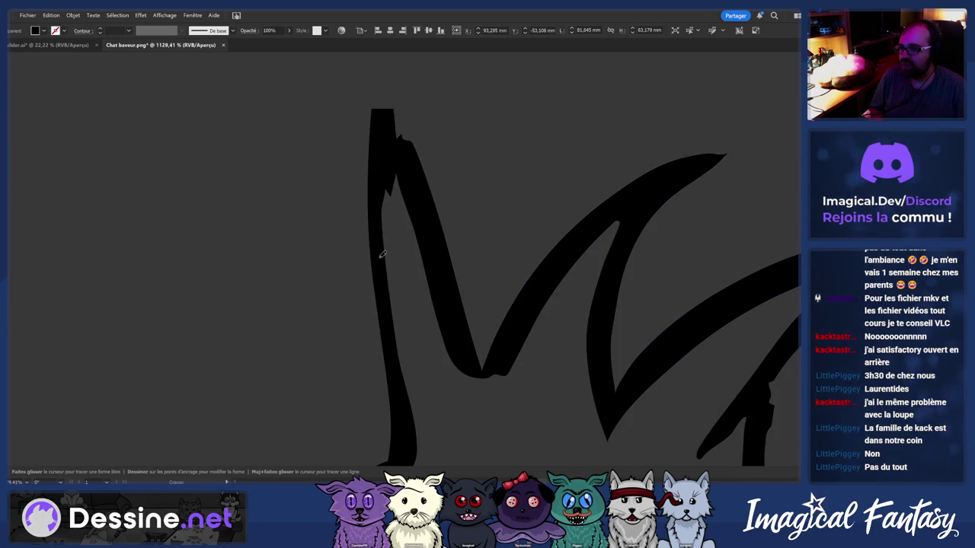
pyautogui.moveTo(382, 253); pyautogui.dragTo(411, 216)
pyautogui.hotkey('ctrl', 'z')
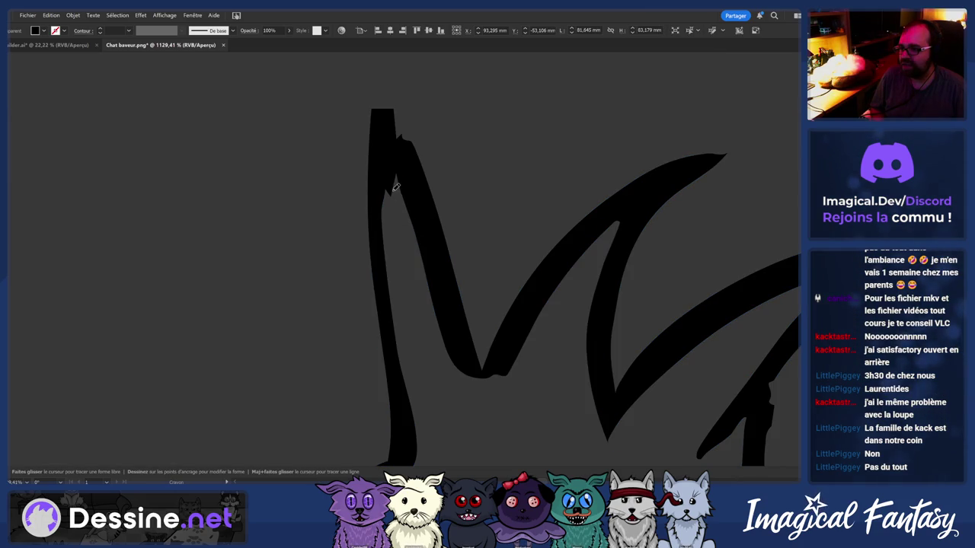
pyautogui.moveTo(398, 330); pyautogui.dragTo(424, 388)
pyautogui.scroll(-3, 387, 331)
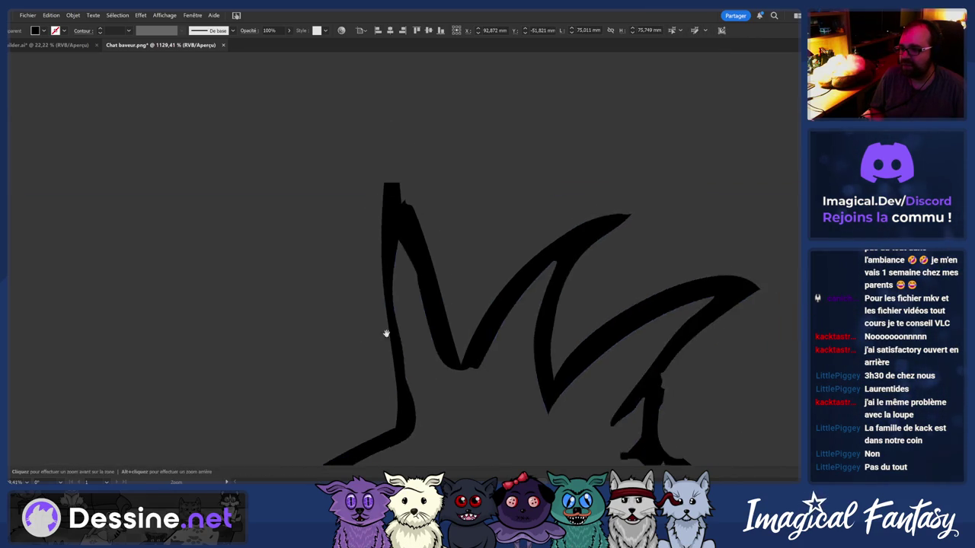
# Smooth the left ear's outer edge and zoom in on its tip
pyautogui.scroll(1, 358, 296)
pyautogui.scroll(1, 358, 297)
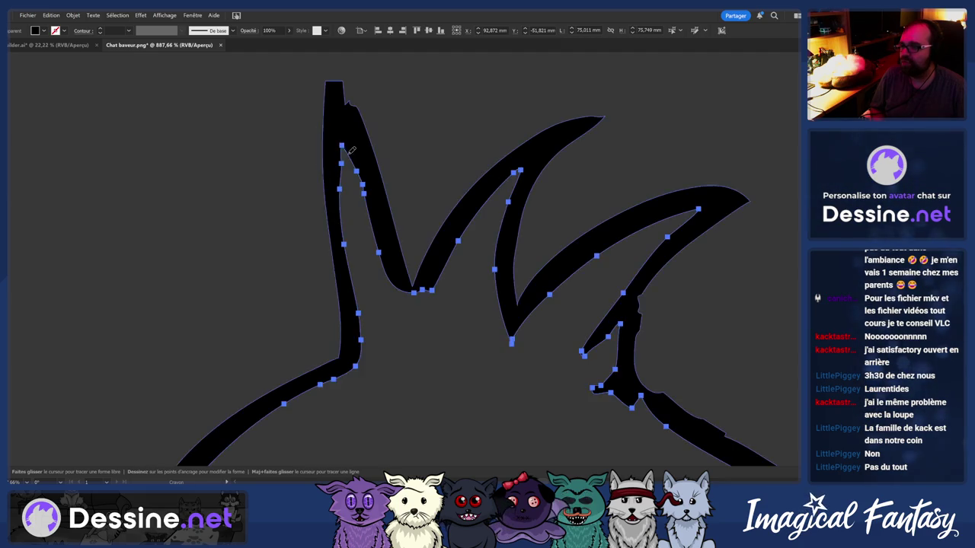
pyautogui.scroll(-2, 343, 175)
pyautogui.scroll(1, 346, 169)
pyautogui.moveTo(347, 169); pyautogui.dragTo(364, 328)
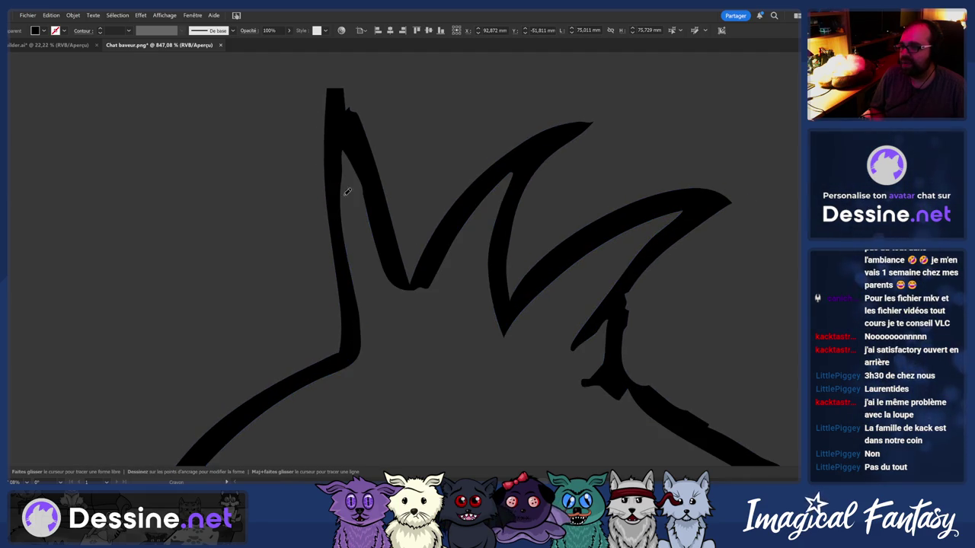
pyautogui.scroll(-1, 386, 299)
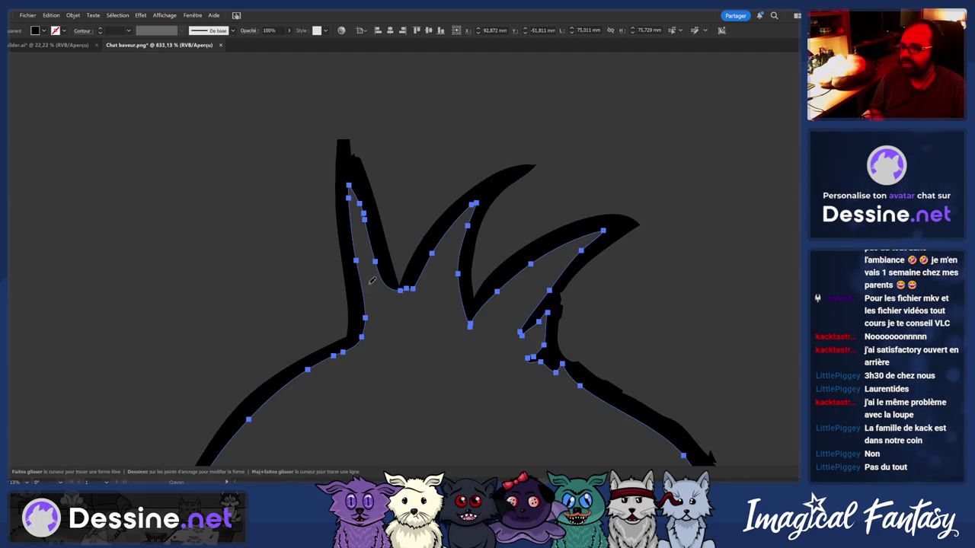
pyautogui.press('z')
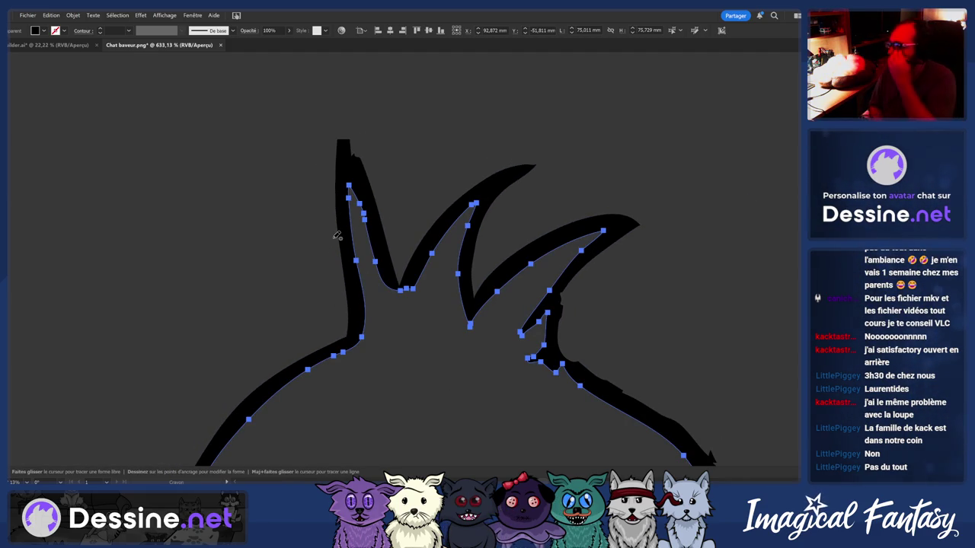
pyautogui.moveTo(348, 155); pyautogui.dragTo(366, 174)
pyautogui.press('n')
# Adjust the zoom around the left ear tip and reselect the outline path with the Pencil ready
pyautogui.hotkey('ctrl', 'shift', 'a')
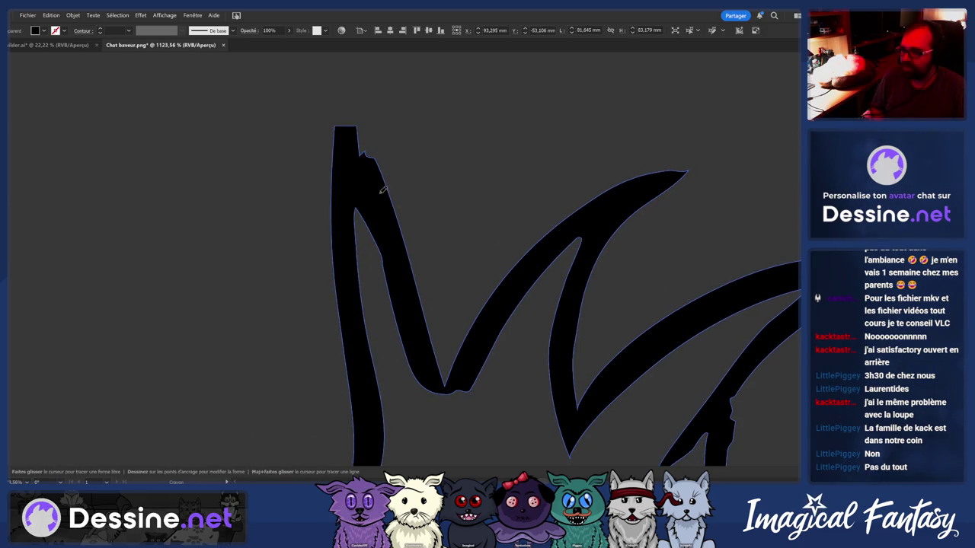
pyautogui.press('z')
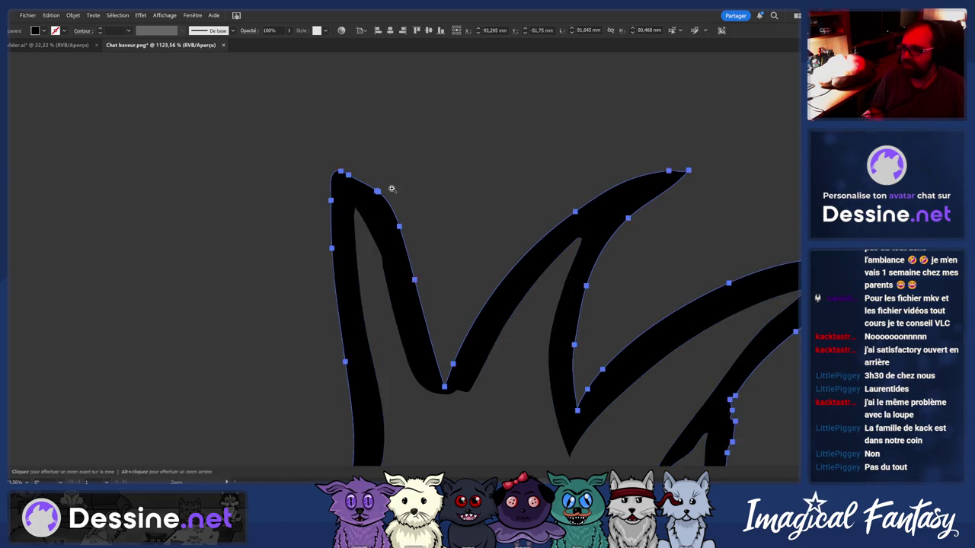
pyautogui.moveTo(336, 168); pyautogui.dragTo(310, 198)
pyautogui.moveTo(472, 186); pyautogui.dragTo(501, 180)
pyautogui.keyDown('ctrl'); pyautogui.click(501, 180); pyautogui.keyUp('ctrl')
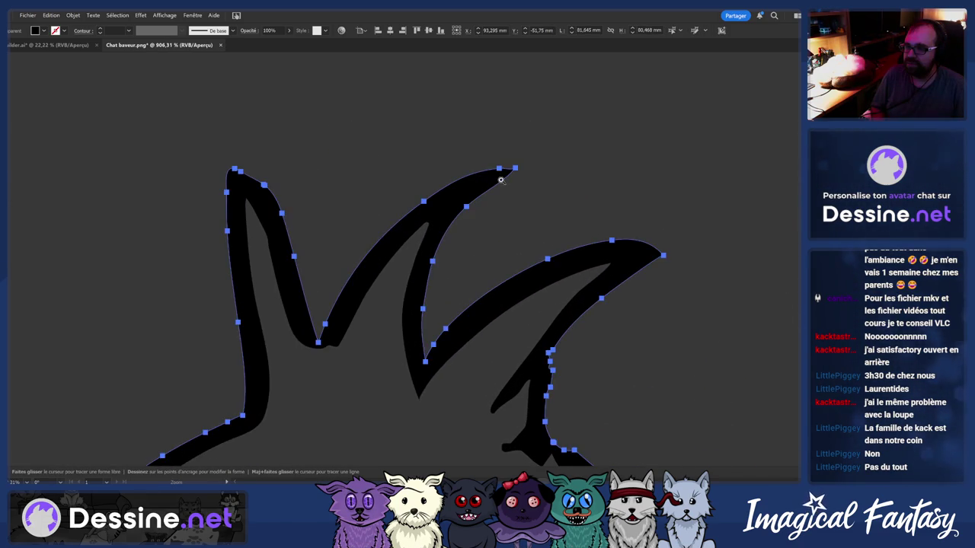
pyautogui.hotkey('ctrl', 'shift', 'a')
pyautogui.press('z')
pyautogui.moveTo(455, 198)
pyautogui.mouseDown()
pyautogui.moveTo(444, 227)
pyautogui.moveTo(426, 227)
pyautogui.moveTo(481, 244)
pyautogui.mouseUp()
pyautogui.keyDown('ctrl'); pyautogui.click(480, 244); pyautogui.keyUp('ctrl')
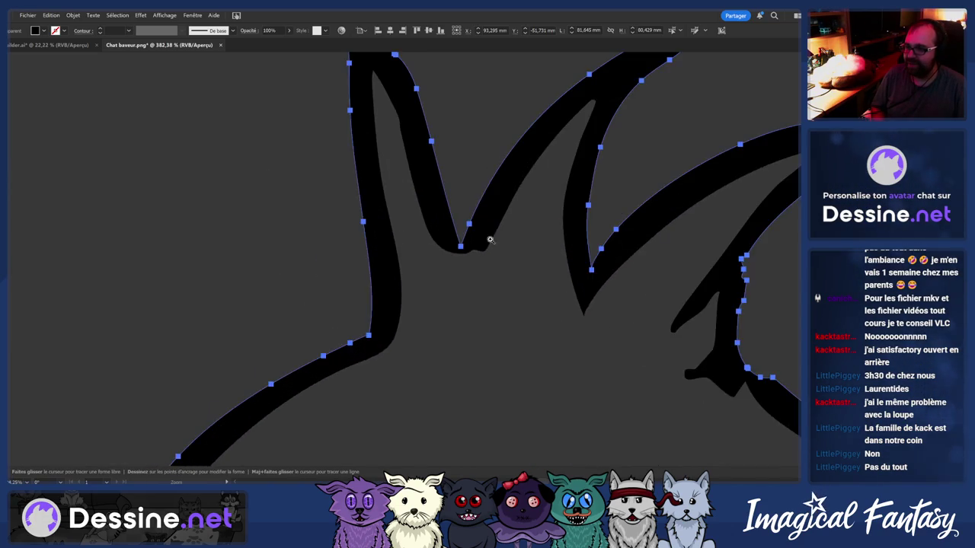
pyautogui.click(488, 245)
pyautogui.press('n')
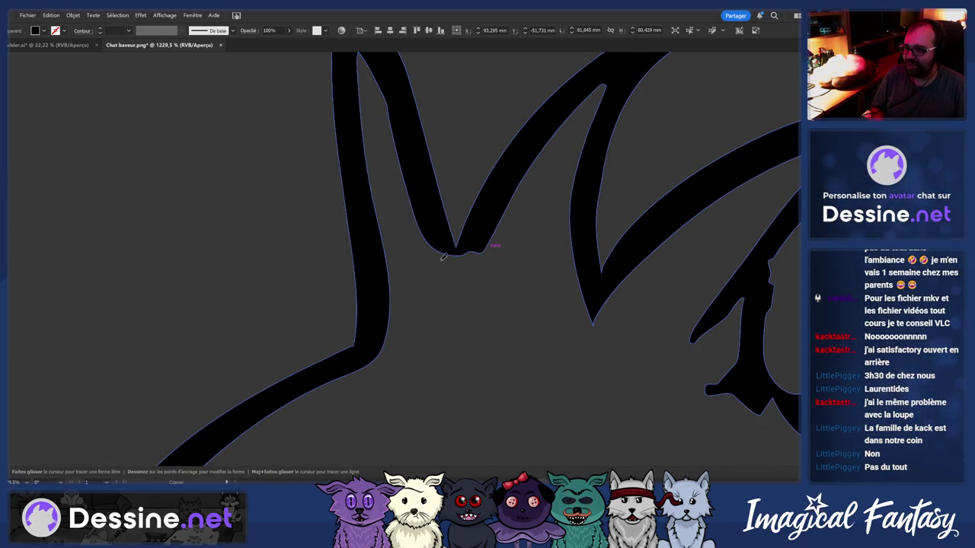
# Redraw the V dip between the ears, then undo it to keep the original curve
pyautogui.moveTo(424, 237); pyautogui.dragTo(489, 232)
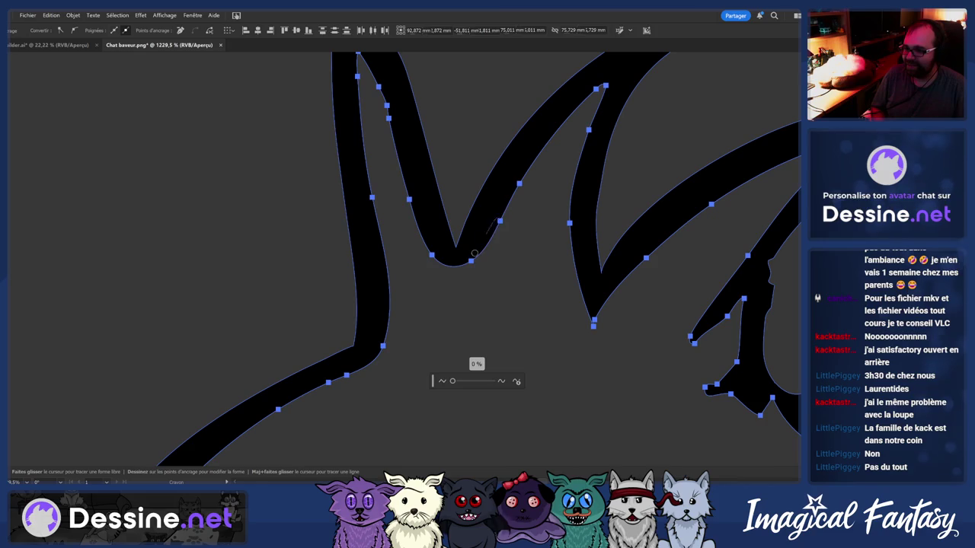
pyautogui.hotkey('ctrl', 'z')
pyautogui.scroll(-3, 424, 131)
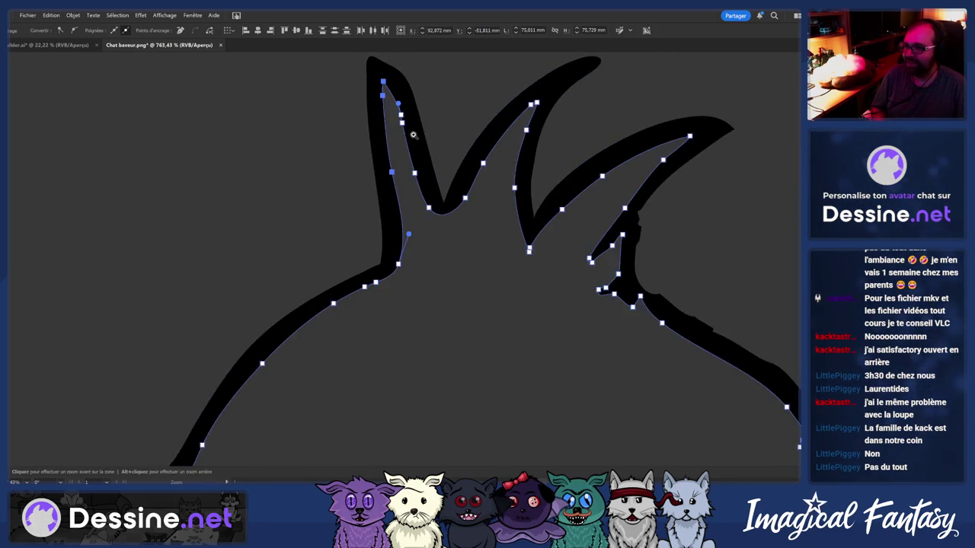
pyautogui.scroll(2, 424, 131)
pyautogui.scroll(-3, 559, 117)
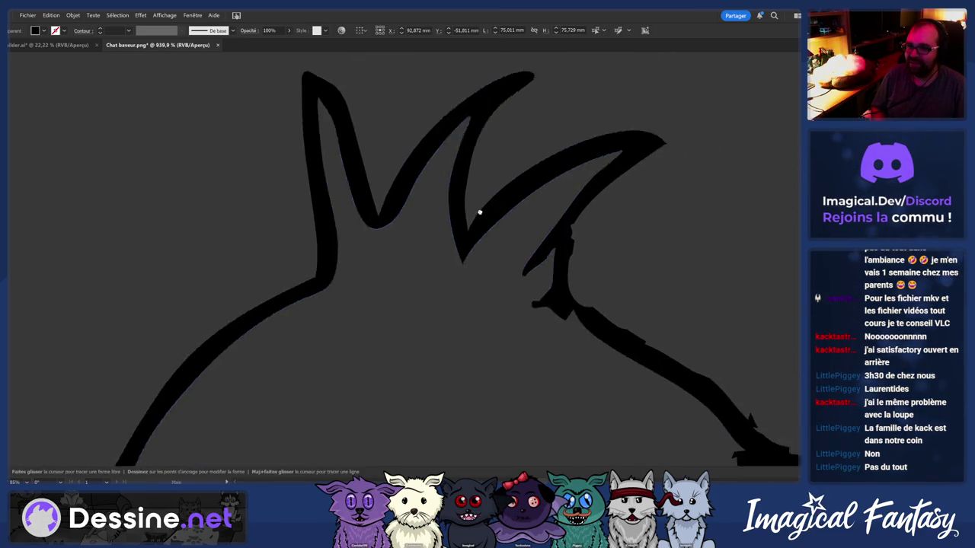
pyautogui.scroll(4, 495, 252)
pyautogui.press('n')
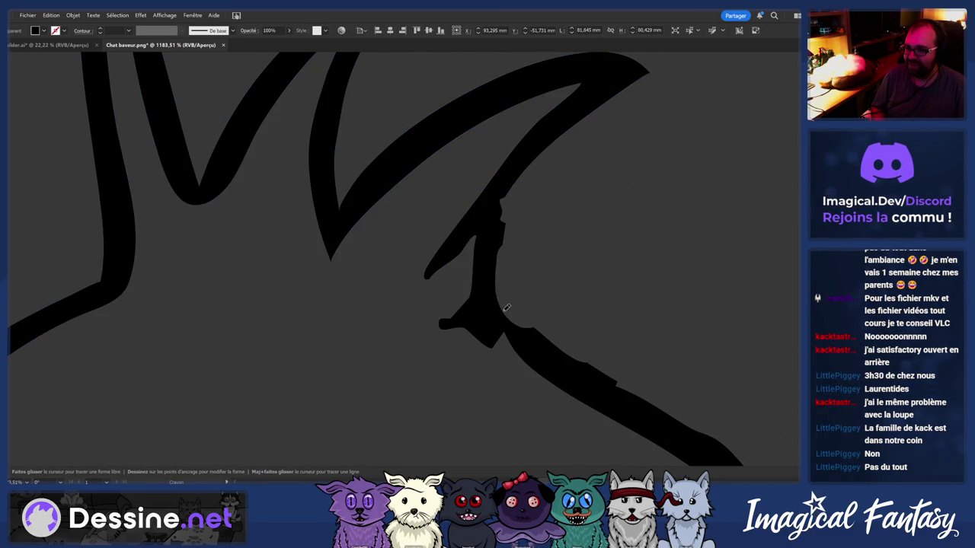
pyautogui.scroll(-1, 536, 323)
pyautogui.scroll(-2, 525, 312)
pyautogui.scroll(2, 512, 296)
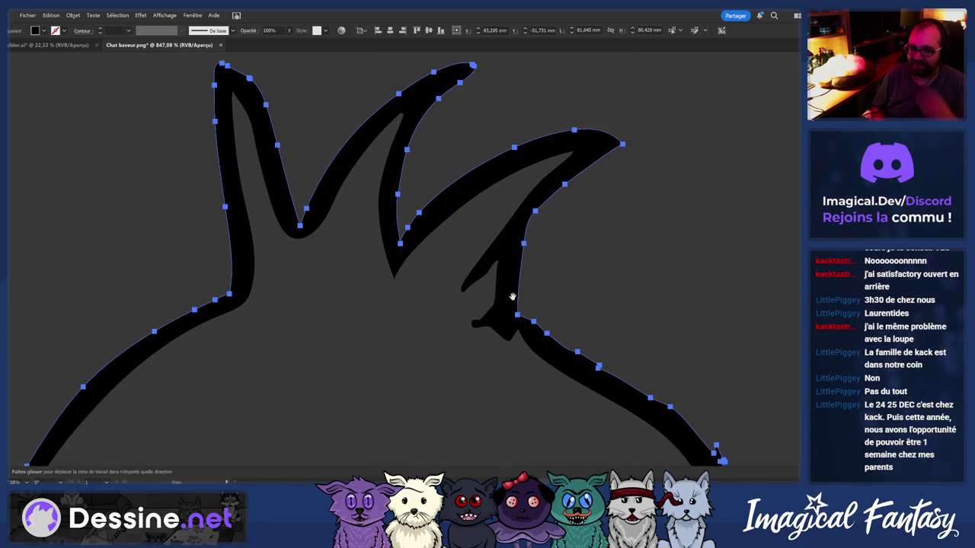
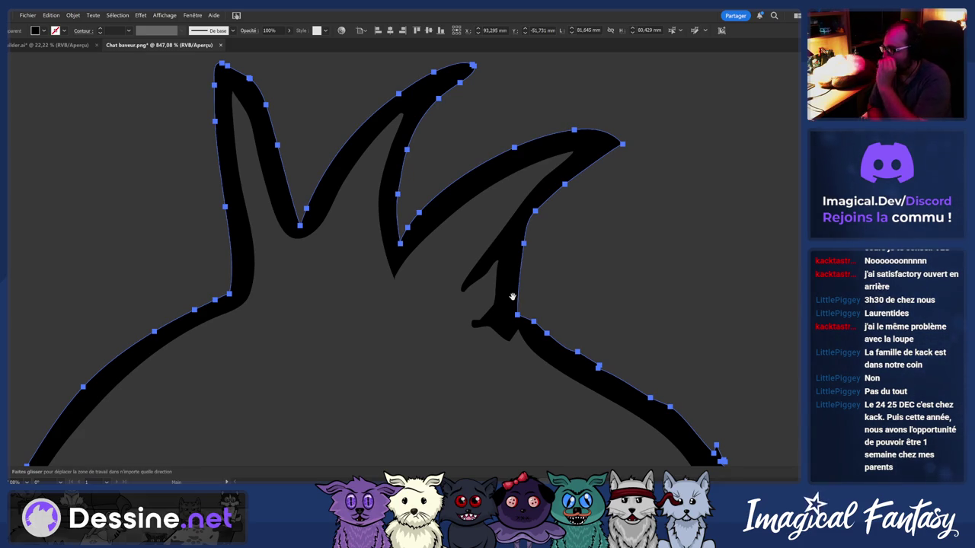
# Redraw the right shoulder of the outline as one smoother pencil curve
pyautogui.moveTo(486, 261)
pyautogui.mouseDown()
pyautogui.moveTo(428, 247)
pyautogui.moveTo(418, 206)
pyautogui.moveTo(437, 179)
pyautogui.mouseUp()
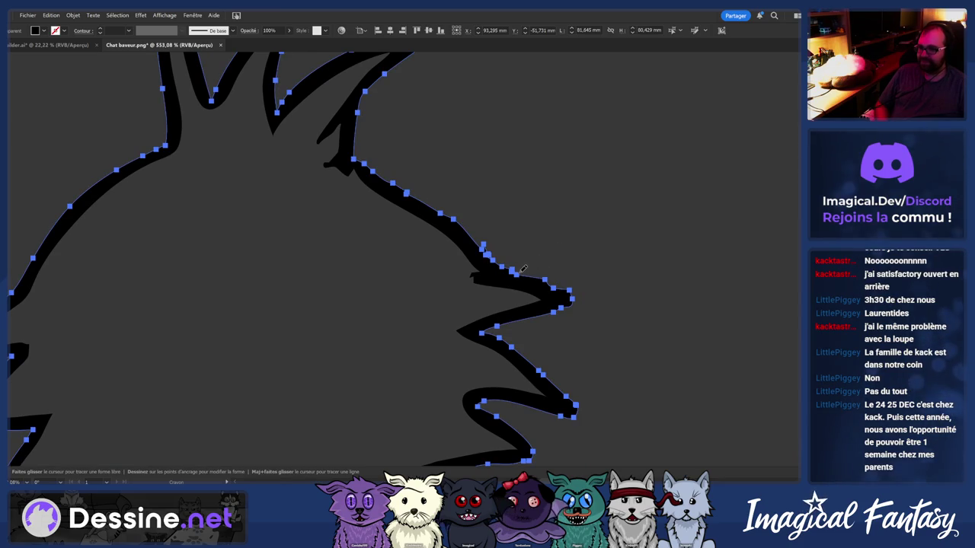
pyautogui.moveTo(523, 268); pyautogui.dragTo(371, 160)
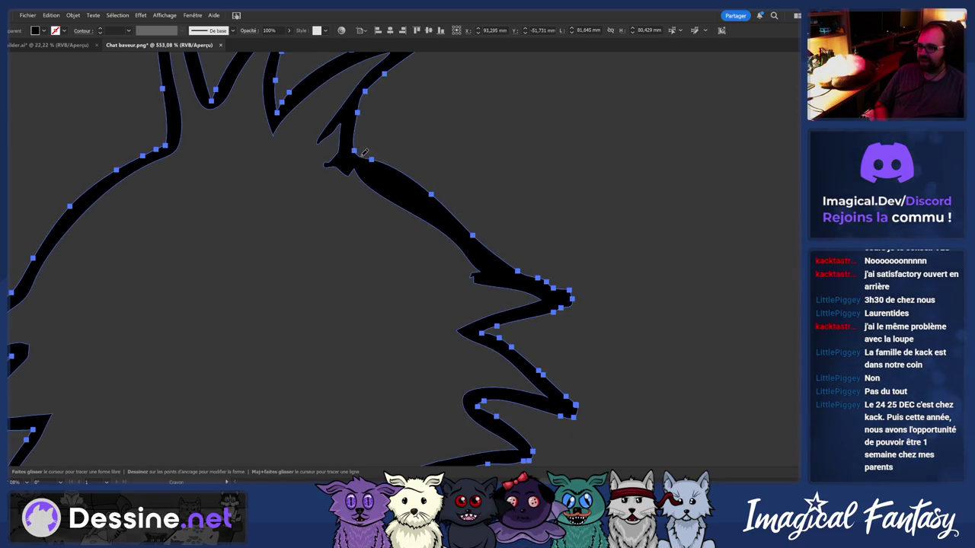
pyautogui.hotkey('ctrl', 'shift', 'a')
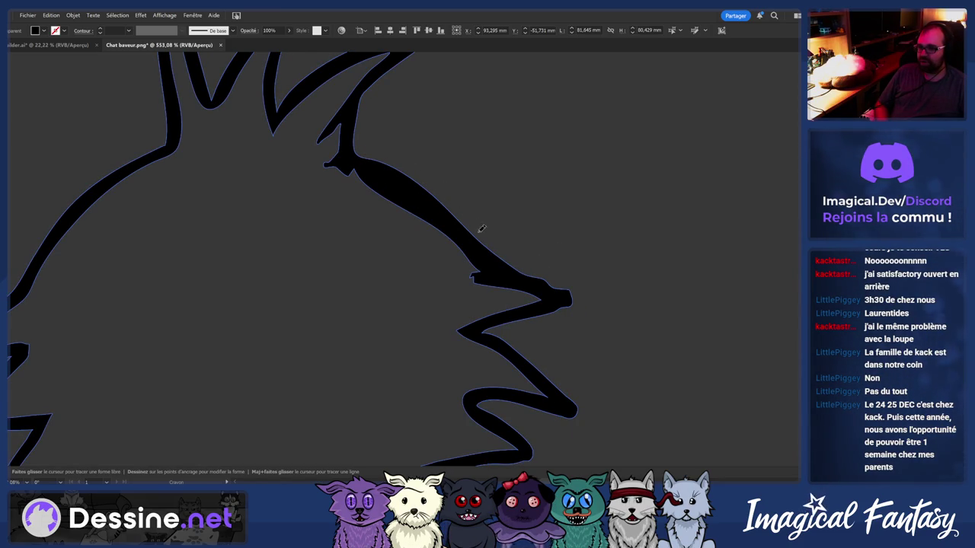
pyautogui.press('z')
pyautogui.keyDown('alt'); pyautogui.click(307, 267); pyautogui.keyUp('alt')
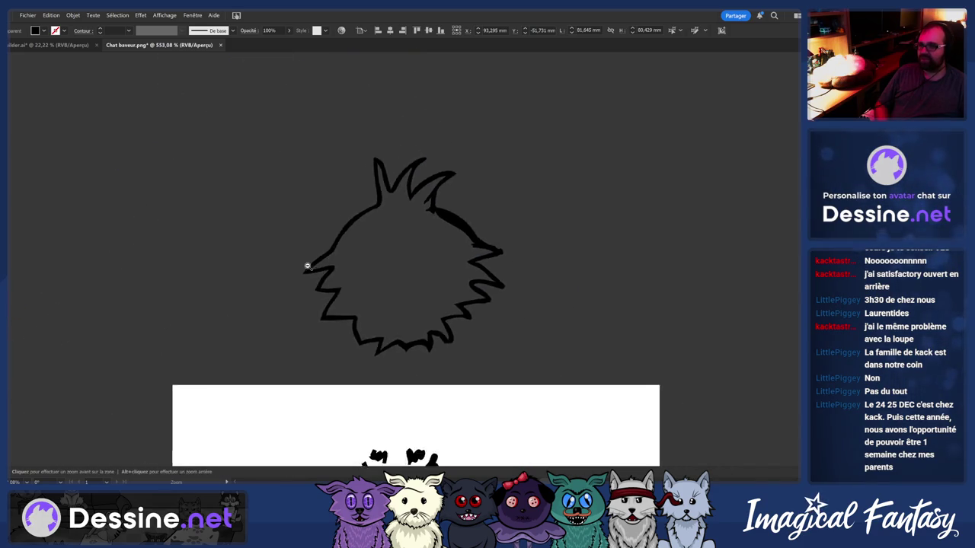
pyautogui.press('v')
pyautogui.keyDown('alt'); pyautogui.scroll(5, 453, 175); pyautogui.keyUp('alt')
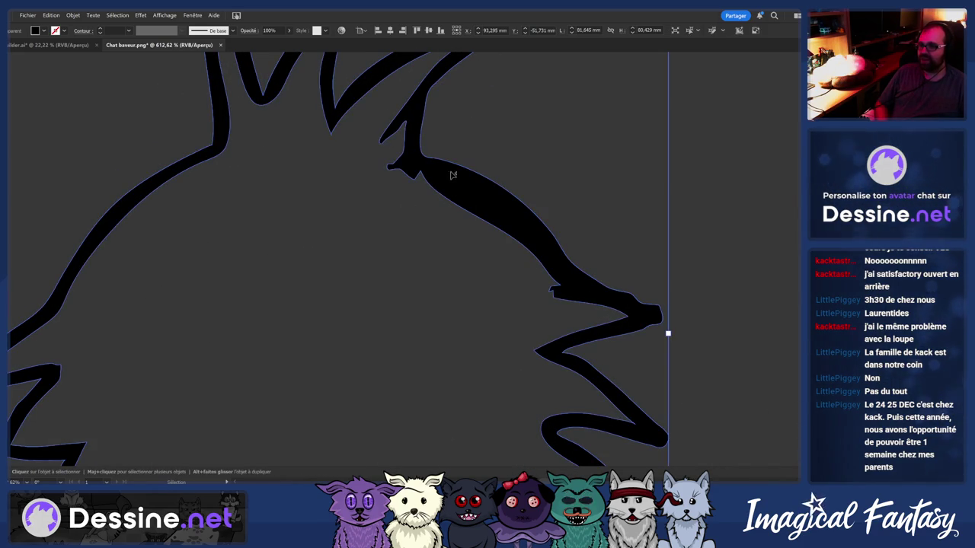
# Retrace short stretches of the right shoulder edge again with the Pencil
pyautogui.press('n')
pyautogui.moveTo(409, 142); pyautogui.dragTo(411, 161)
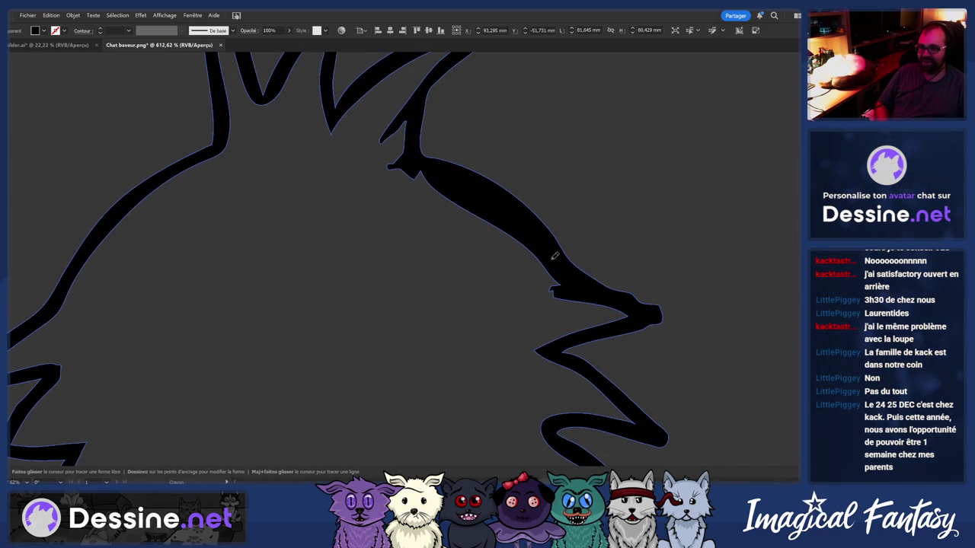
pyautogui.moveTo(589, 297); pyautogui.dragTo(591, 299)
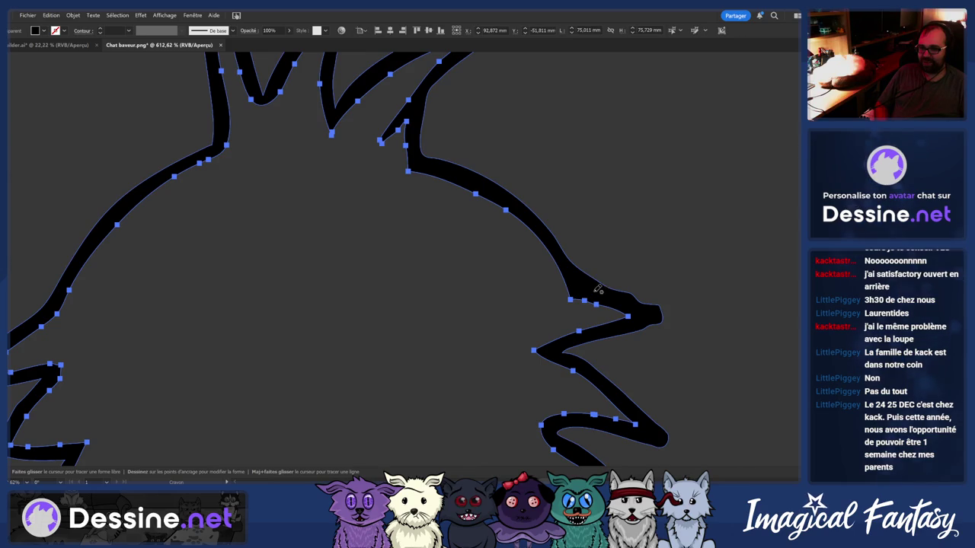
pyautogui.scroll(-5, 531, 258)
pyautogui.scroll(5, 530, 257)
pyautogui.scroll(2, 531, 257)
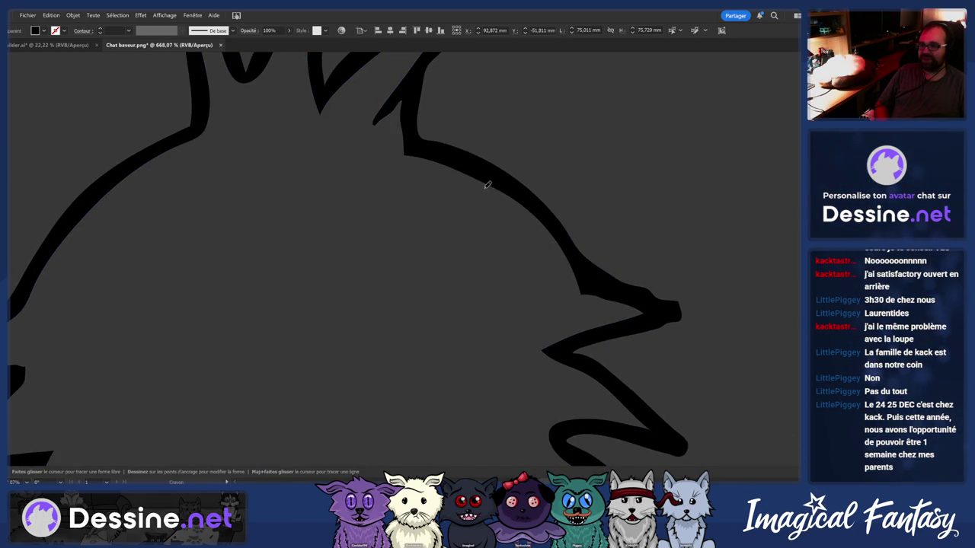
pyautogui.moveTo(488, 185); pyautogui.dragTo(507, 198)
pyautogui.scroll(-2, 485, 184)
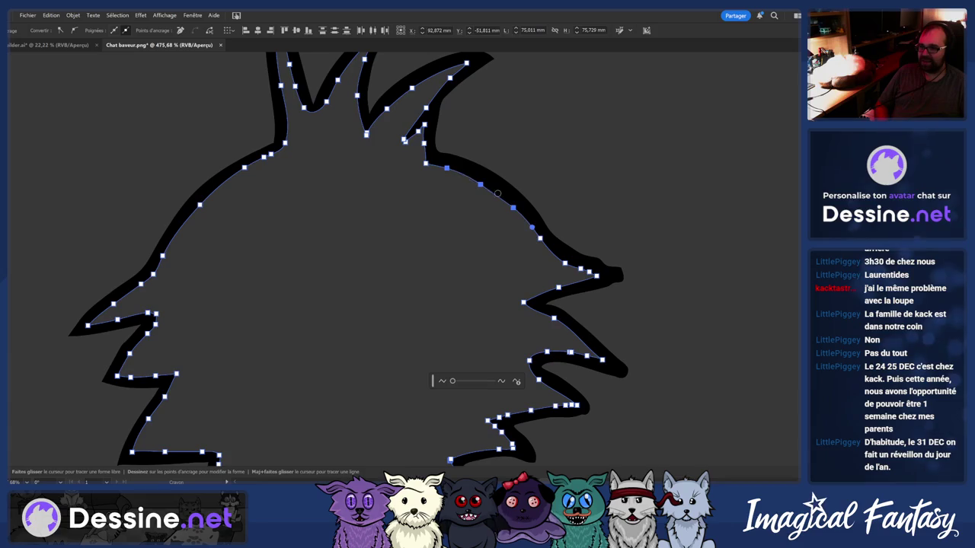
# Redraw the shoulder-to-spike segment, undoing the unsatisfactory stroke
pyautogui.moveTo(505, 200); pyautogui.dragTo(531, 238)
pyautogui.press('z')
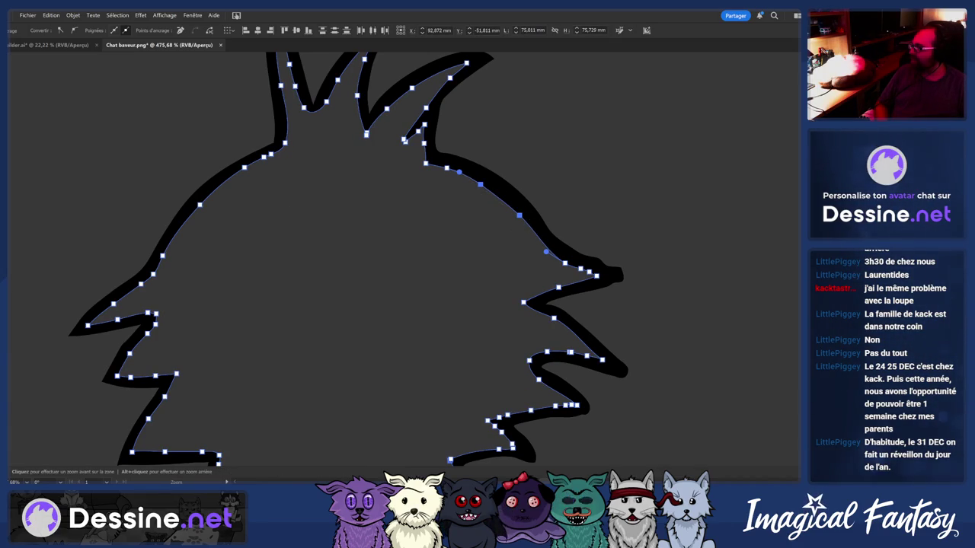
pyautogui.moveTo(457, 175); pyautogui.dragTo(533, 244)
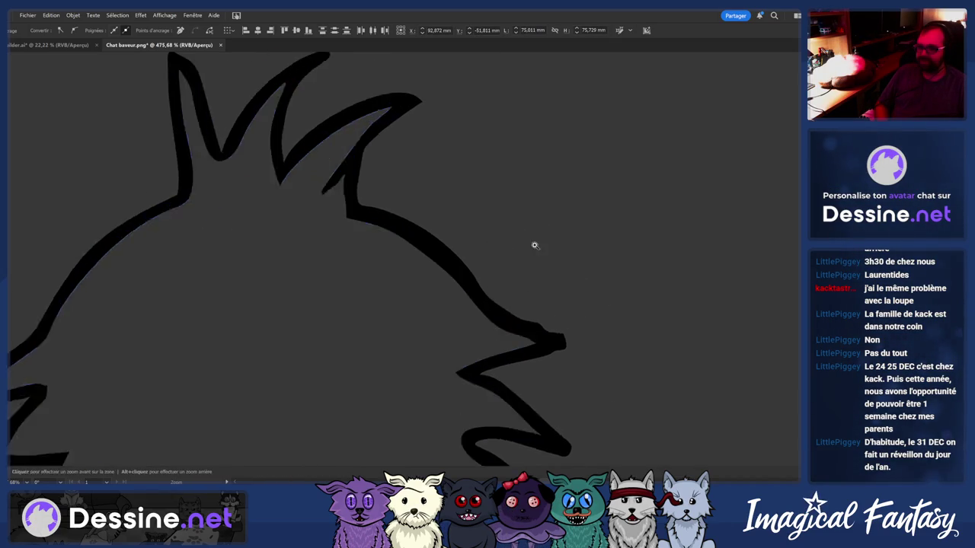
pyautogui.scroll(3, 539, 328)
pyautogui.press('n')
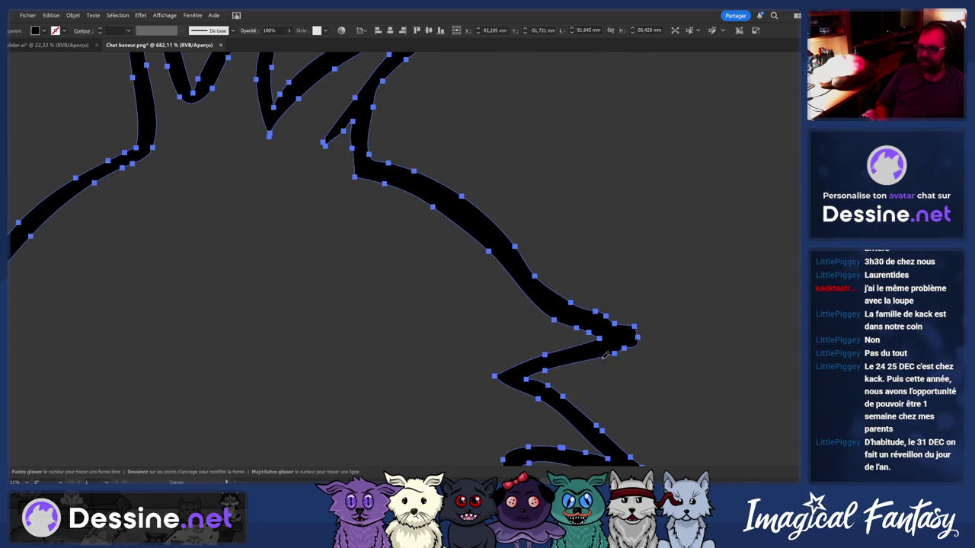
pyautogui.hotkey('ctrl', 'shift', 'a')
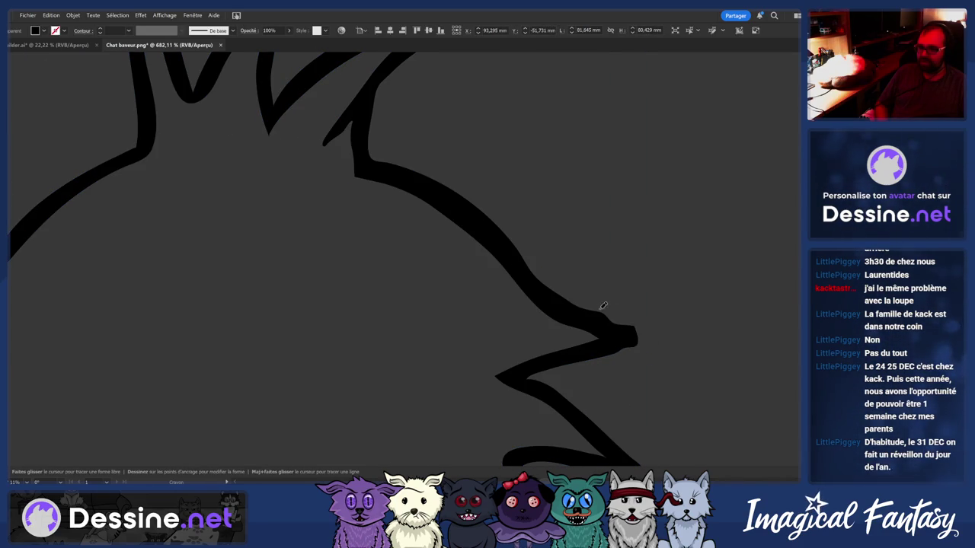
pyautogui.hotkey('ctrl', 'z')
pyautogui.keyDown('alt'); pyautogui.click(496, 266); pyautogui.keyUp('alt')
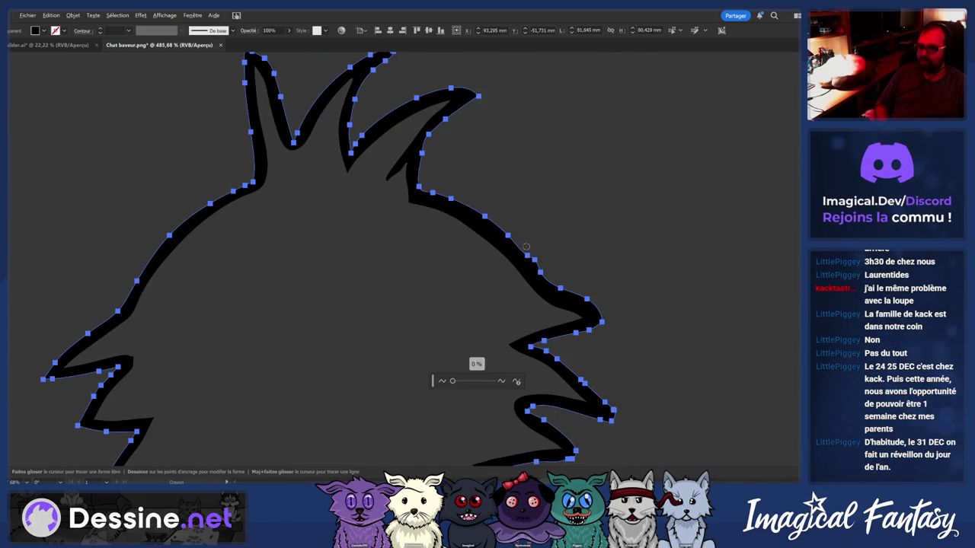
# Redraw the right spike with fewer anchors, then deselect and check the outline
pyautogui.moveTo(529, 249); pyautogui.dragTo(544, 264)
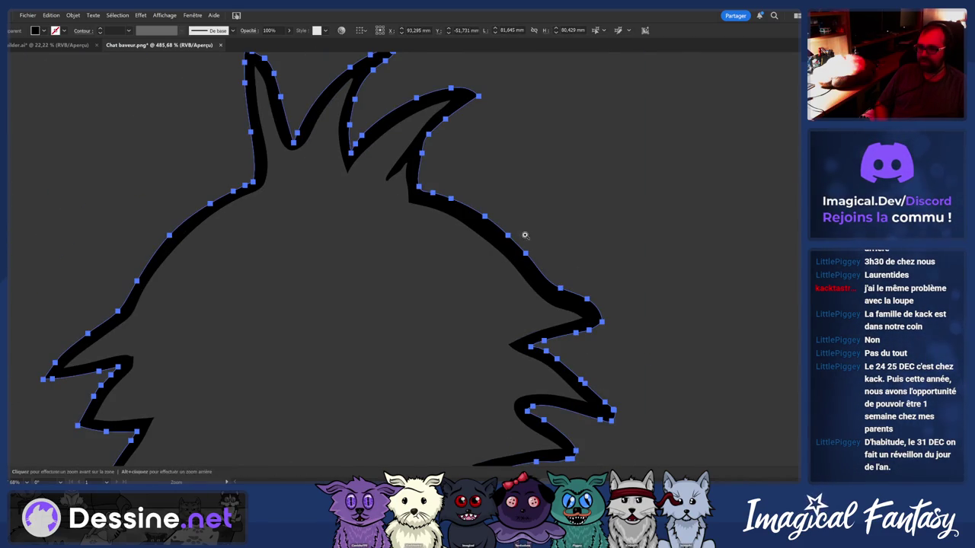
pyautogui.keyDown('alt'); pyautogui.click(524, 235); pyautogui.keyUp('alt')
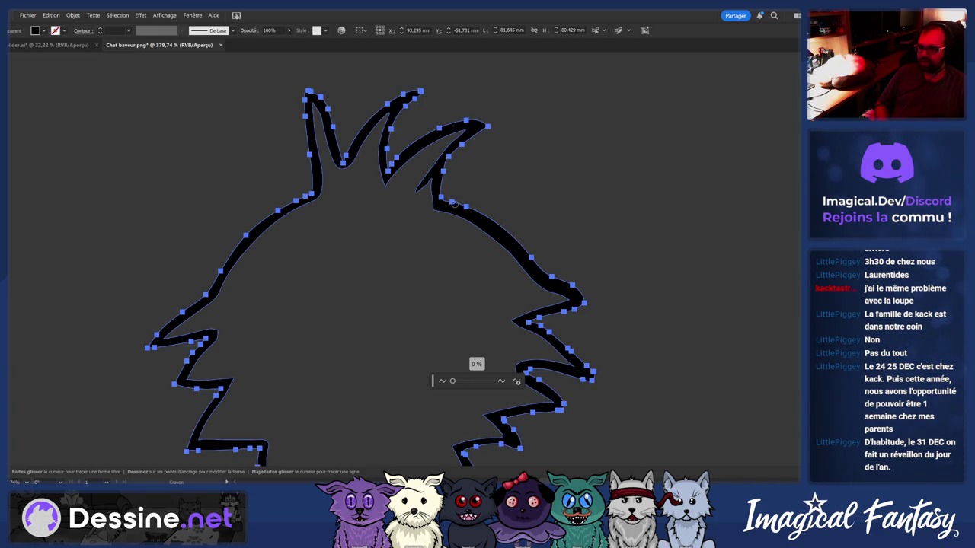
pyautogui.scroll(-5, 464, 209)
pyautogui.scroll(4, 378, 241)
pyautogui.scroll(4, 581, 221)
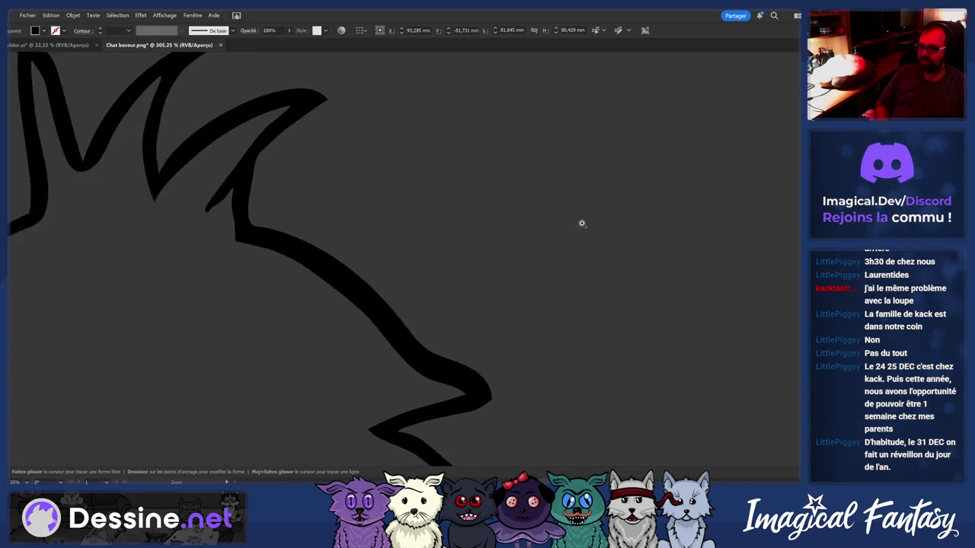
pyautogui.scroll(-2, 450, 326)
pyautogui.moveTo(416, 342); pyautogui.dragTo(357, 292)
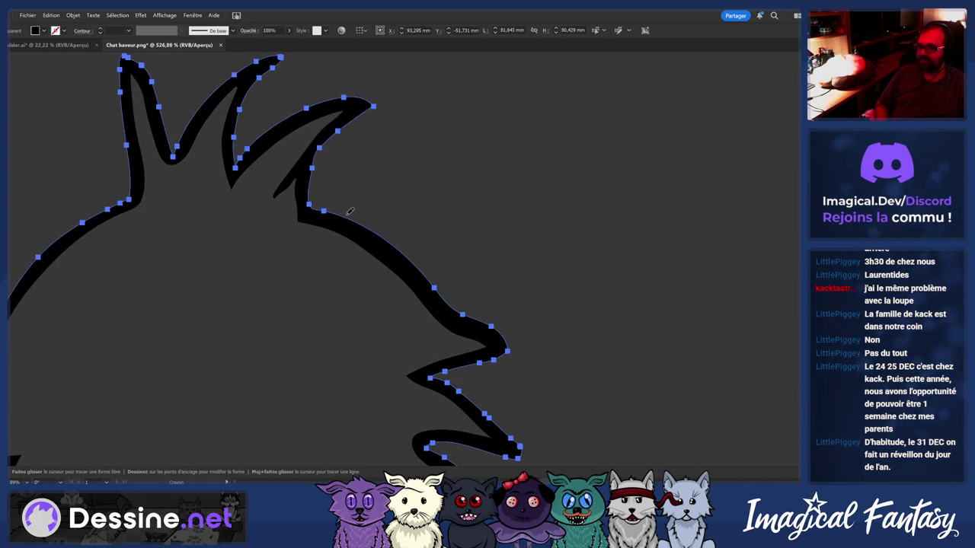
pyautogui.hotkey('ctrl', 'shift', 'a')
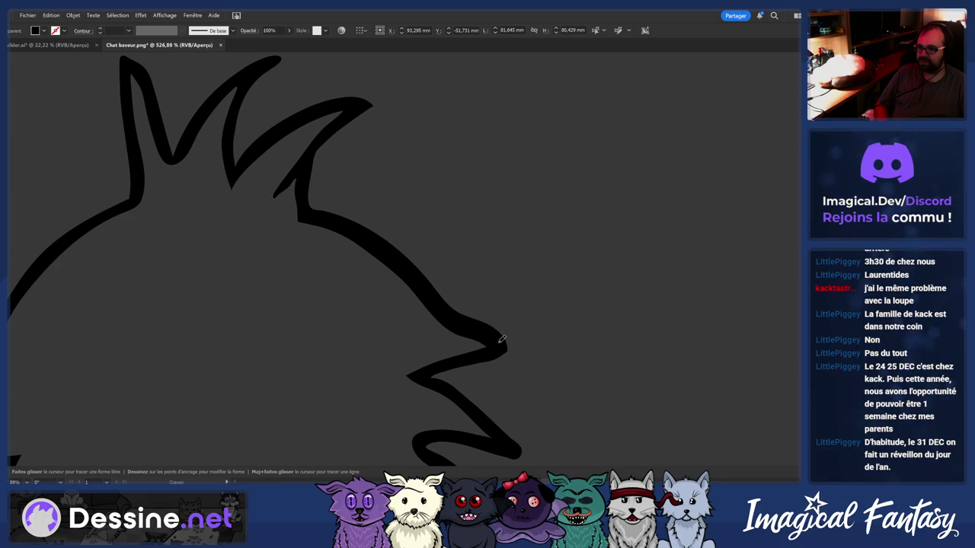
pyautogui.scroll(-3, 359, 298)
pyautogui.scroll(-2, 298, 300)
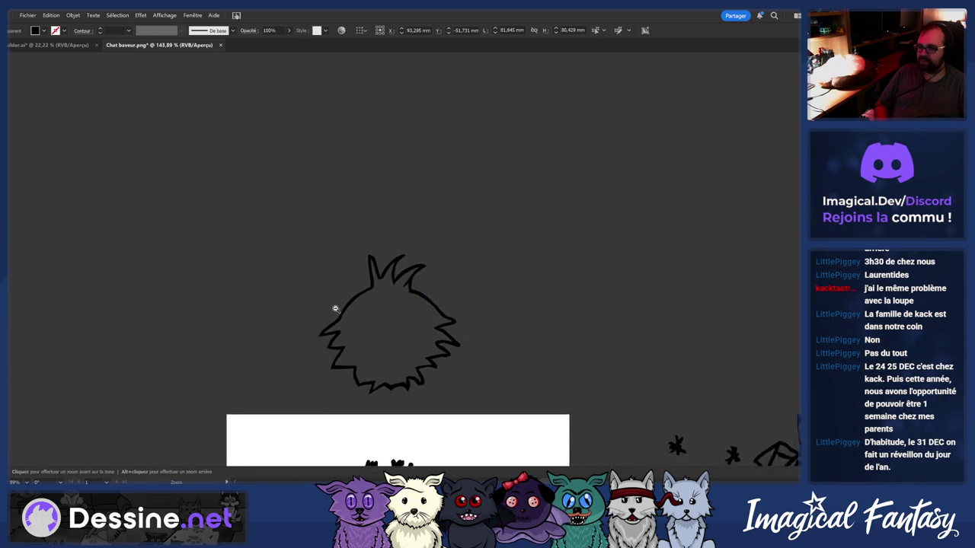
# Zoom in on the bottom edge and redraw two stretches of the zig-zag smoothly
pyautogui.scroll(-2, 267, 327)
pyautogui.scroll(3, 302, 319)
pyautogui.scroll(3, 371, 351)
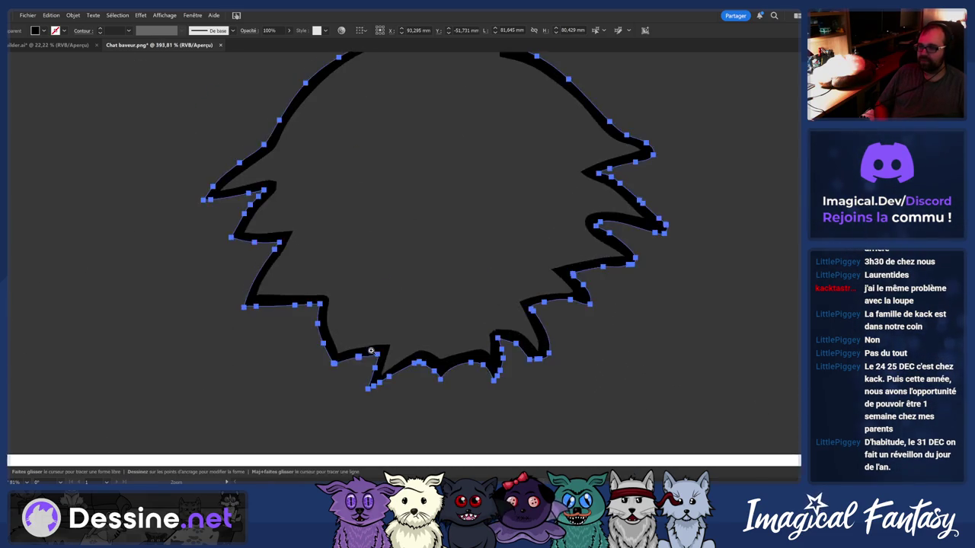
pyautogui.scroll(3, 370, 351)
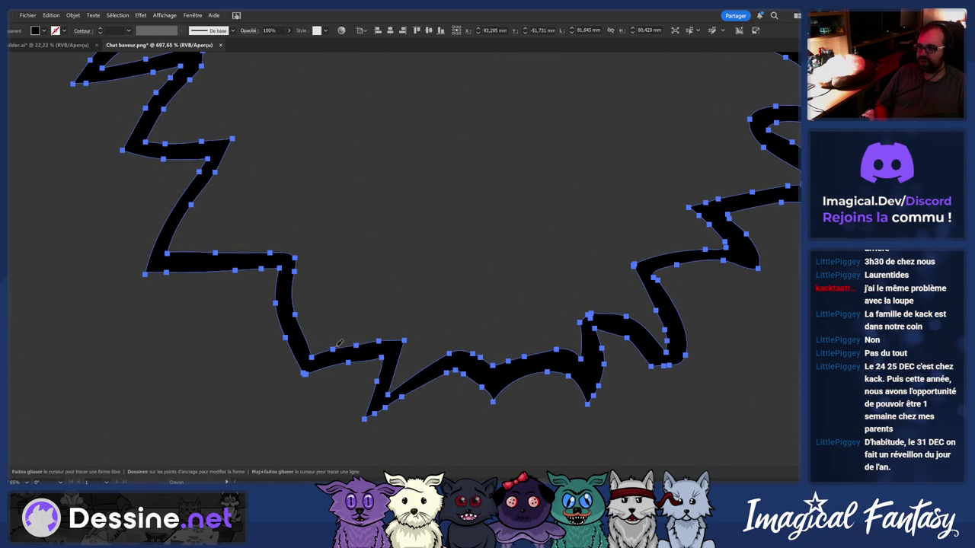
pyautogui.hotkey('ctrl', 'shift', 'a')
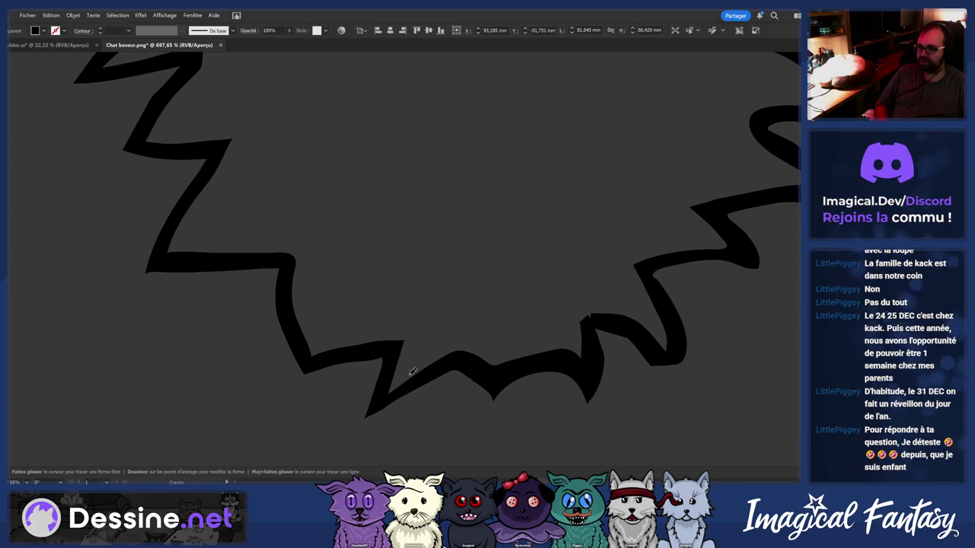
pyautogui.scroll(-3, 307, 370)
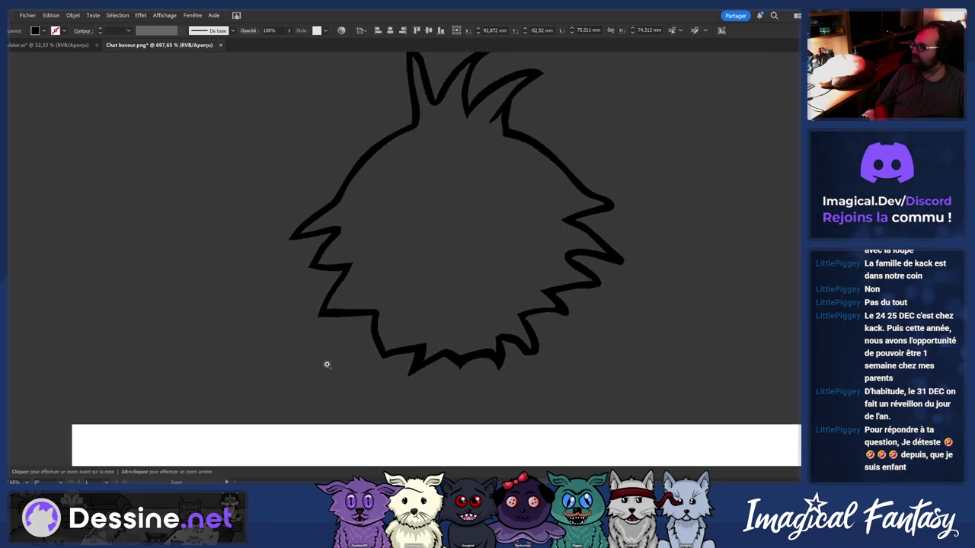
pyautogui.click(326, 365)
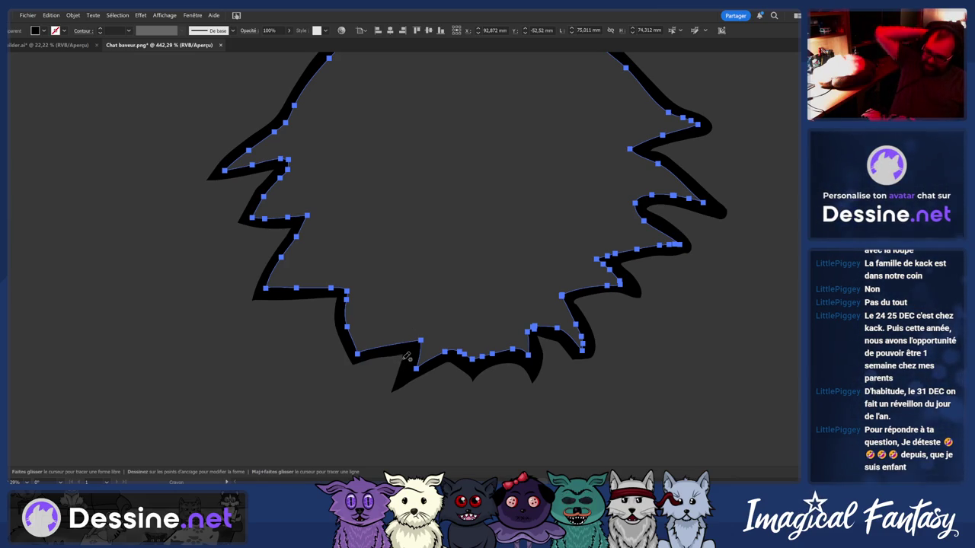
pyautogui.scroll(2, 428, 387)
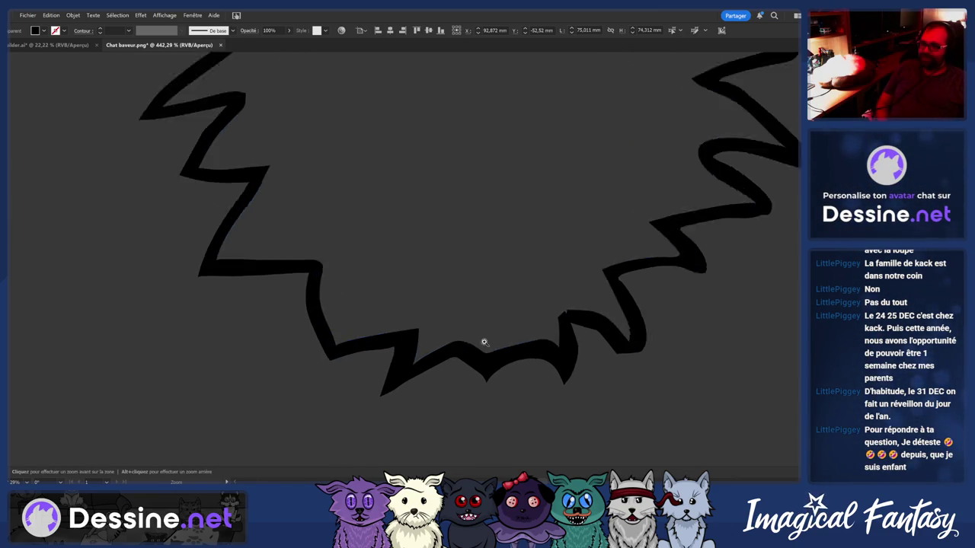
pyautogui.scroll(2, 424, 386)
pyautogui.moveTo(408, 389); pyautogui.dragTo(369, 376)
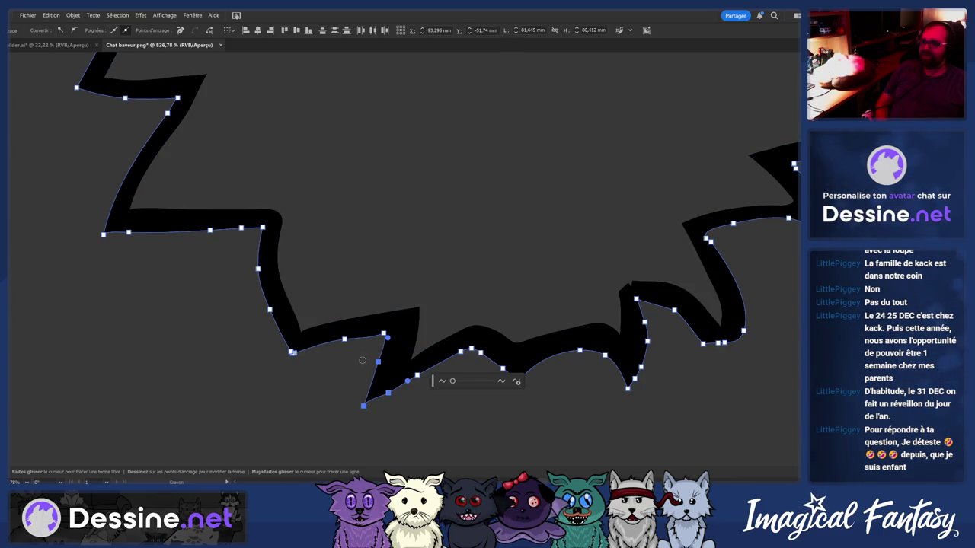
pyautogui.moveTo(381, 331); pyautogui.dragTo(305, 349)
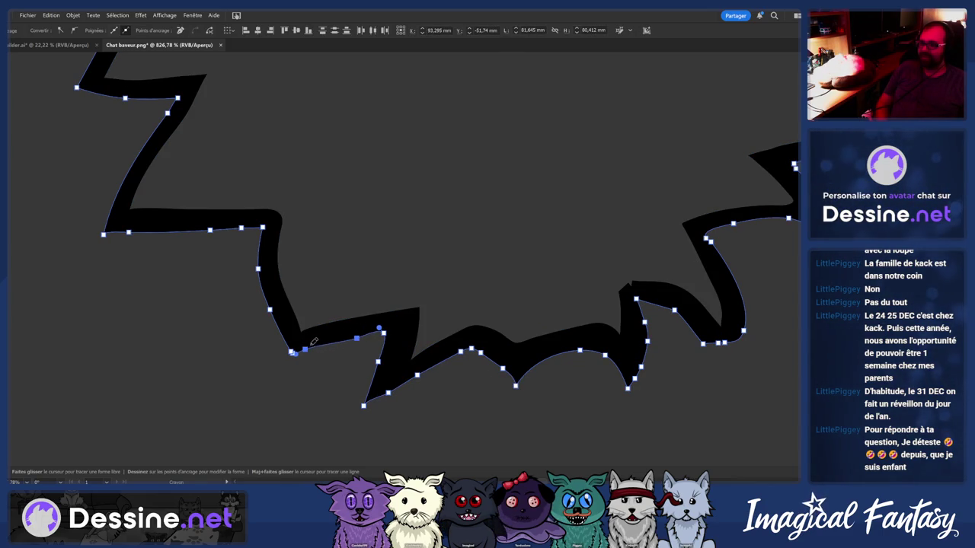
# Deselect the head outline and review the smoothed bottom edge
pyautogui.scroll(-2, 313, 342)
pyautogui.scroll(-3, 290, 322)
pyautogui.scroll(-1, 178, 343)
pyautogui.scroll(-1, 152, 352)
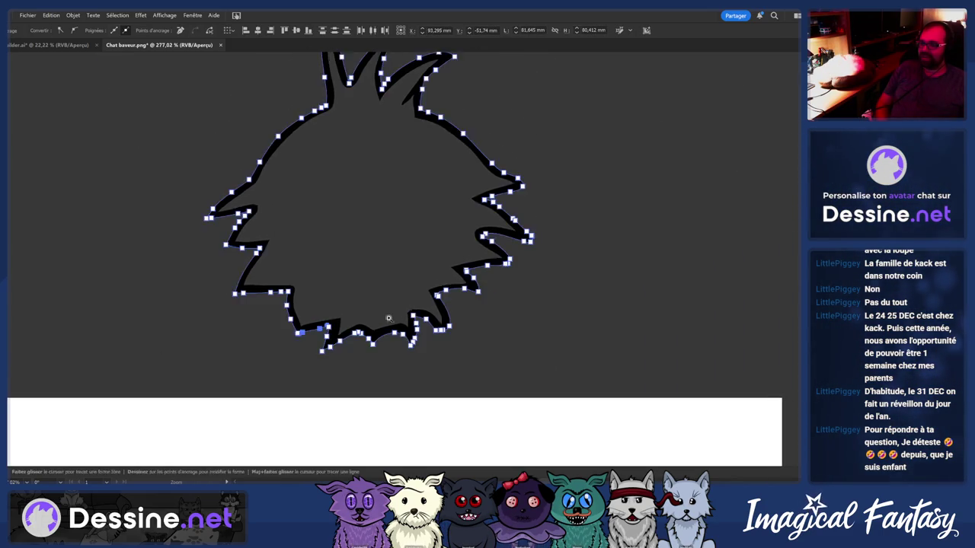
pyautogui.scroll(4, 388, 318)
pyautogui.scroll(2, 435, 315)
pyautogui.hotkey('ctrl', 'shift', 'a')
pyautogui.scroll(-2, 351, 340)
pyautogui.scroll(-2, 283, 333)
pyautogui.scroll(-1, 228, 342)
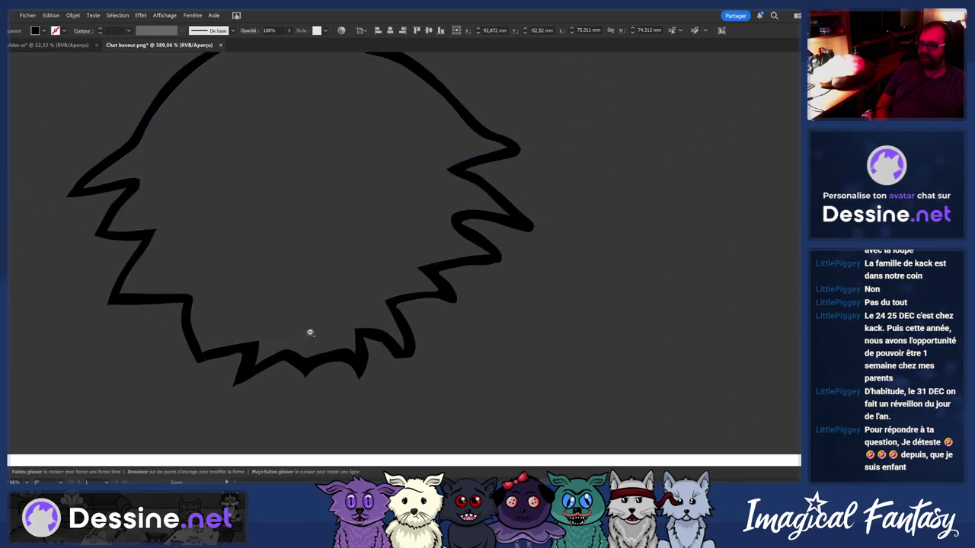
pyautogui.scroll(-2, 310, 332)
pyautogui.scroll(-3, 193, 333)
pyautogui.scroll(1, 211, 319)
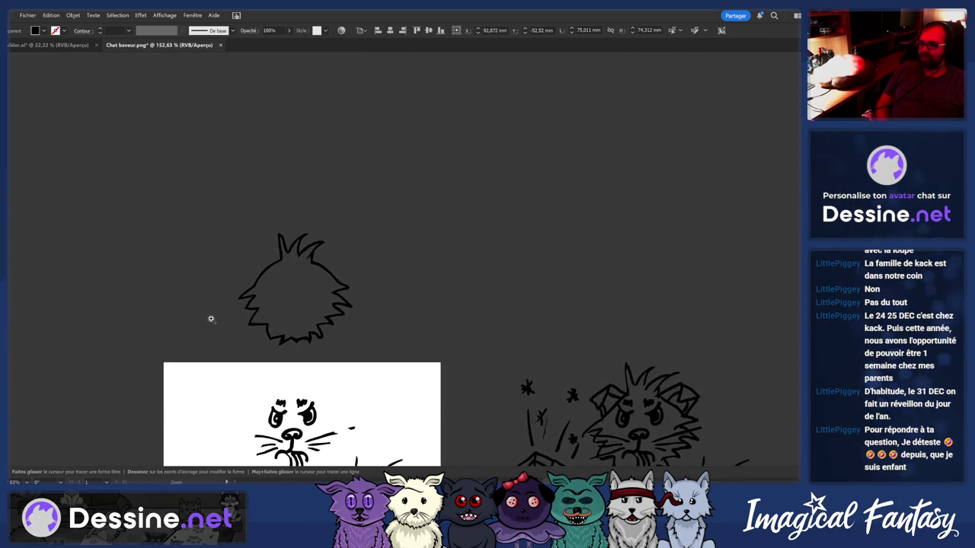
# Reshape the notch between the top tufts with the Pencil
pyautogui.hotkey('ctrl', 'a')
pyautogui.scroll(2, 211, 319)
pyautogui.scroll(3, 327, 214)
pyautogui.scroll(3, 392, 196)
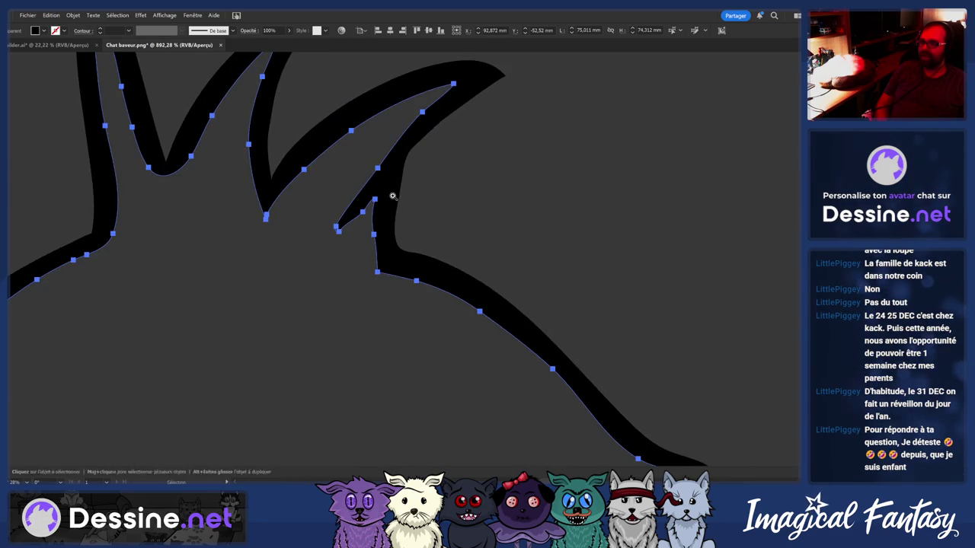
pyautogui.press('n')
pyautogui.moveTo(402, 236); pyautogui.dragTo(396, 232)
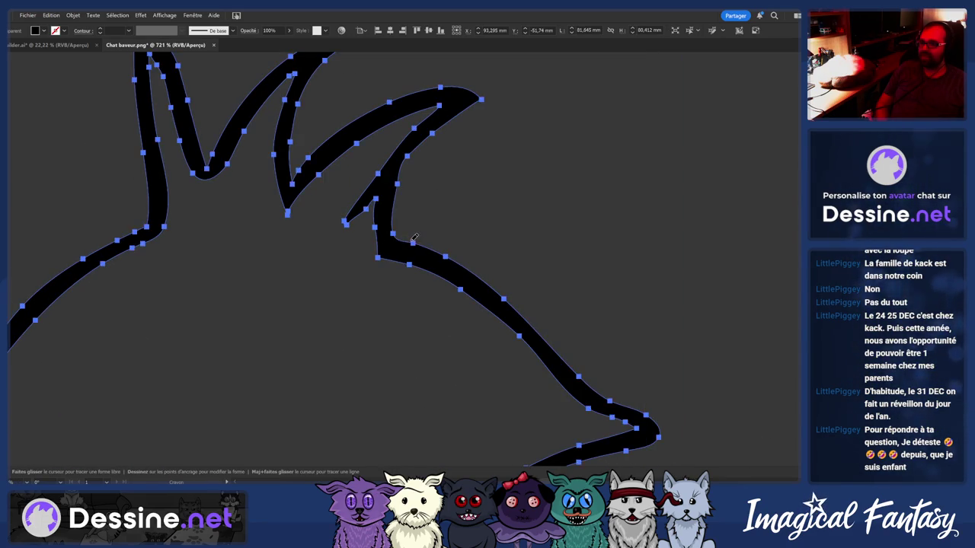
pyautogui.hotkey('ctrl', 'a')
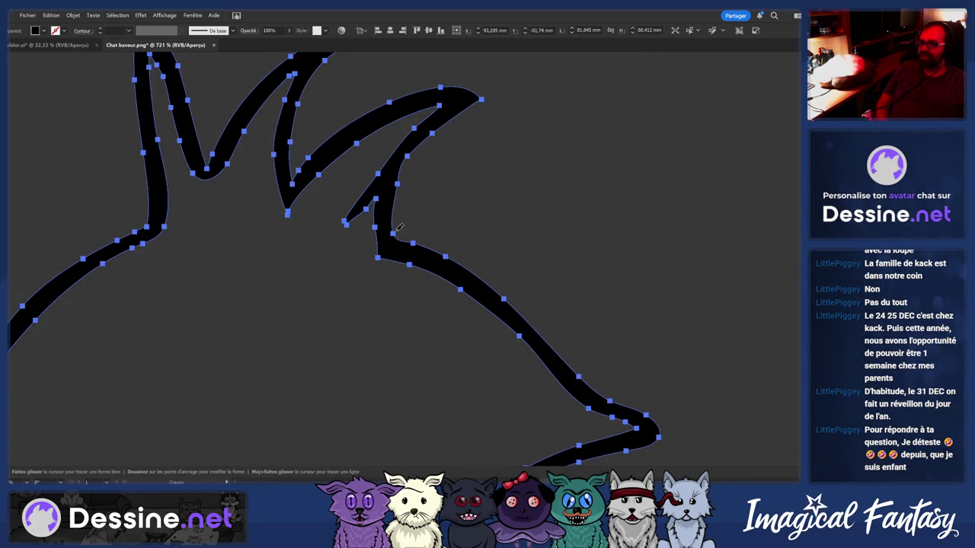
pyautogui.hotkey('ctrl', 'shift', 'a')
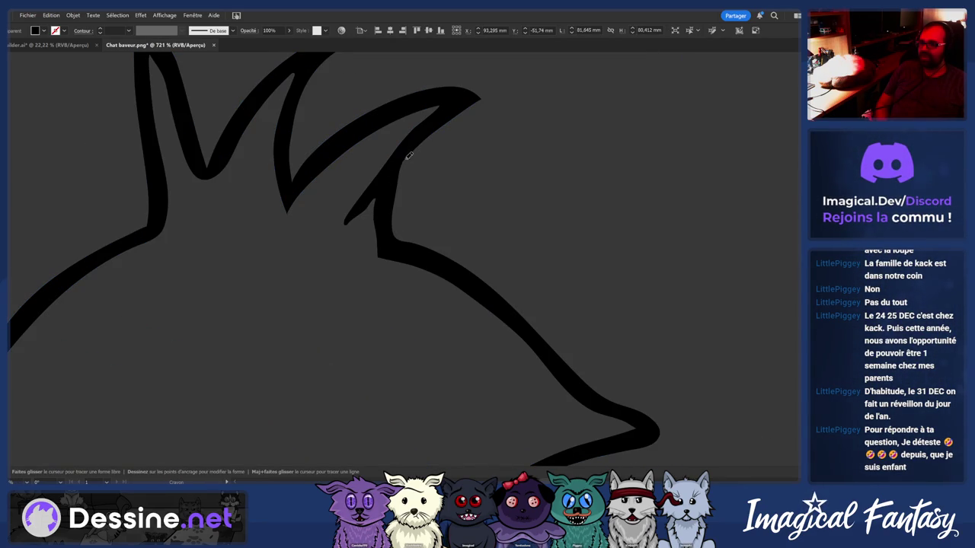
# Convert the head's stroke into a filled shape and simplify it to fewer points
pyautogui.hotkey('ctrl', 'a')
pyautogui.hotkey('ctrl', 'shift', 'o')
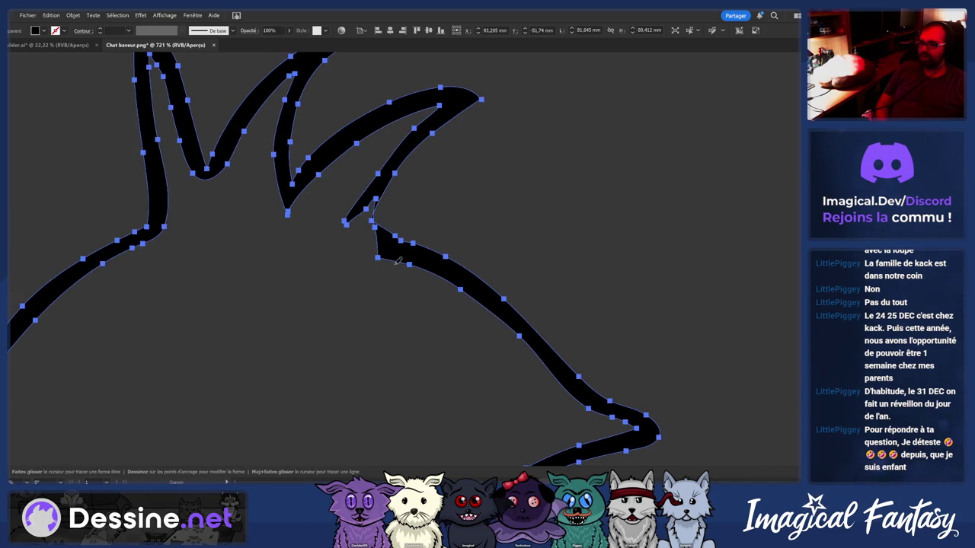
pyautogui.hotkey('ctrl', 'shift', 'a')
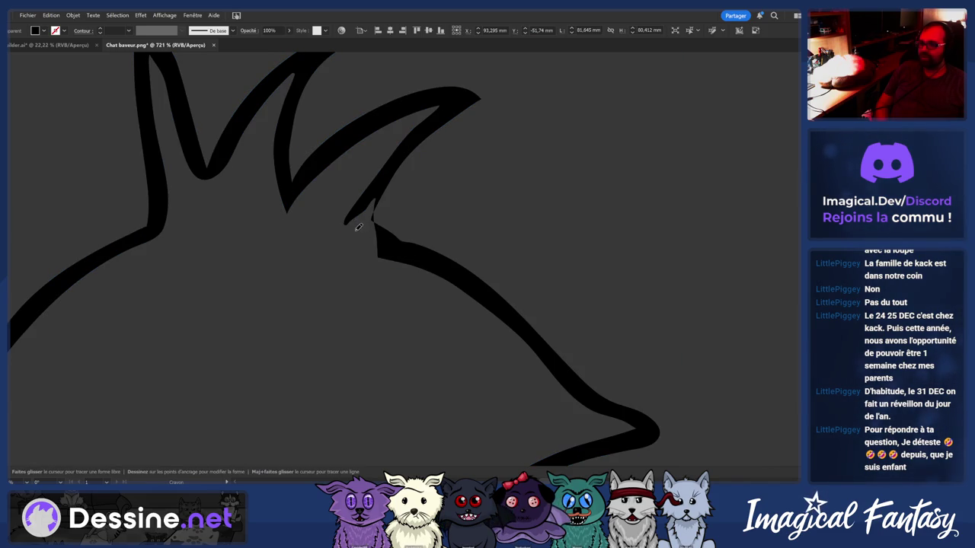
pyautogui.scroll(-2, 346, 222)
pyautogui.hotkey('ctrl', 'a')
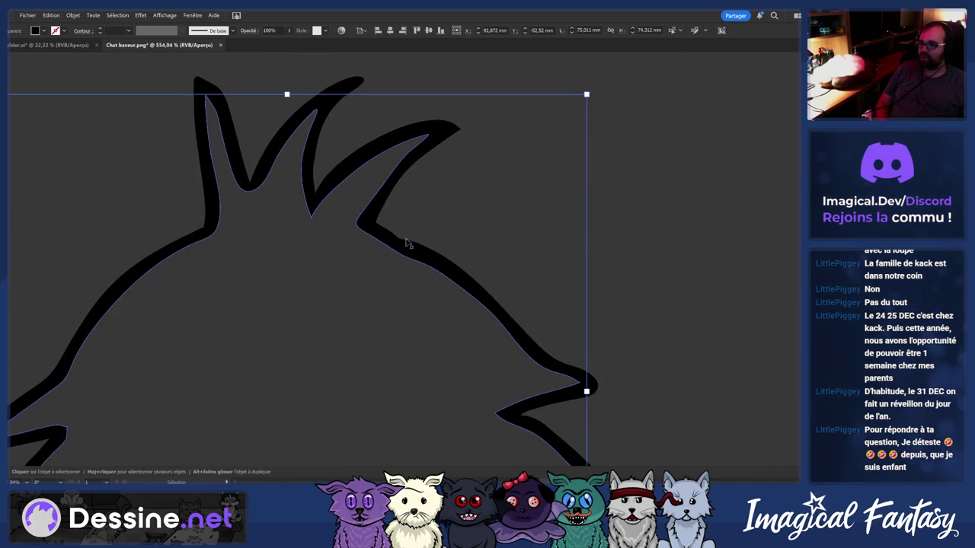
pyautogui.hotkey('ctrl', 'q')
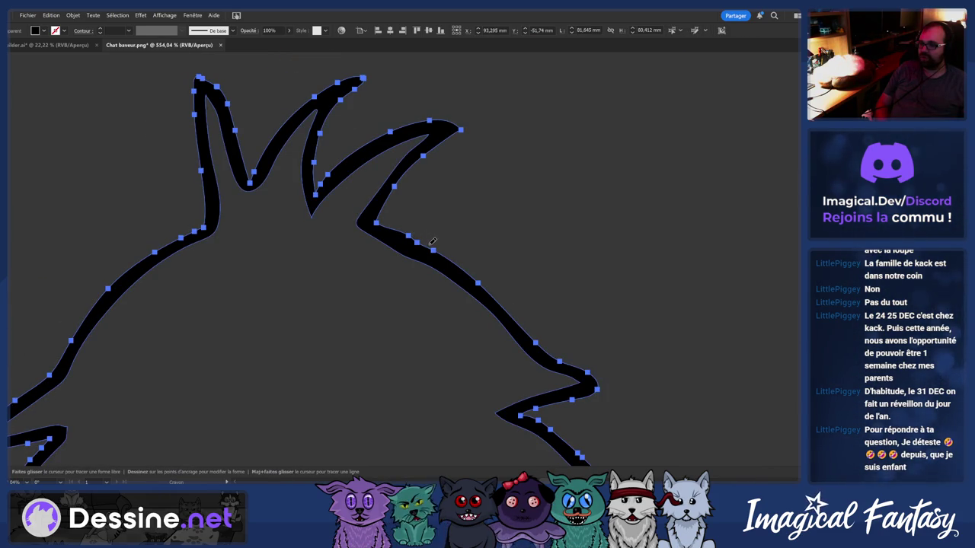
# Redraw the edges below the right tuft and smooth the head's right-side slope
pyautogui.moveTo(400, 236); pyautogui.dragTo(437, 251)
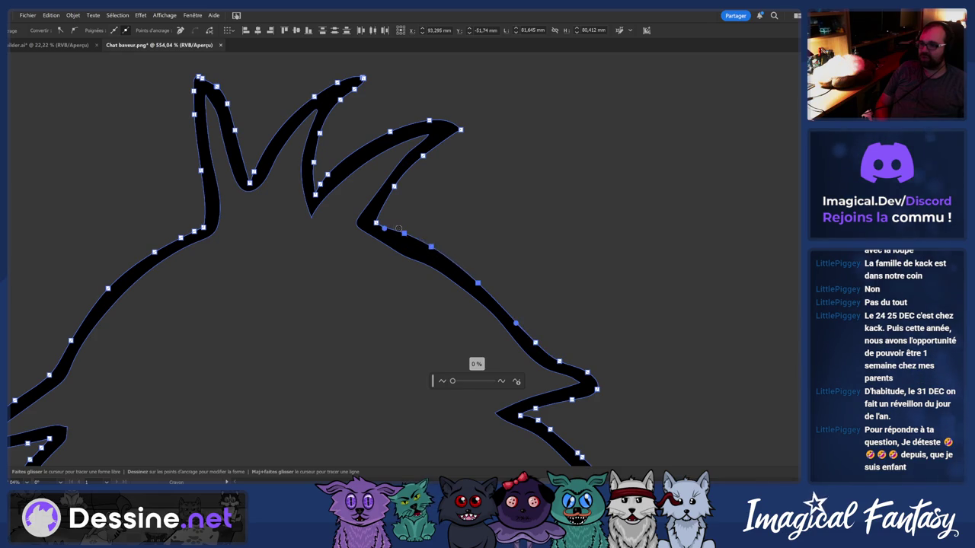
pyautogui.hotkey('ctrl', 'shift', 'a')
pyautogui.moveTo(434, 263); pyautogui.dragTo(422, 256)
pyautogui.hotkey('ctrl', 'shift', 'a')
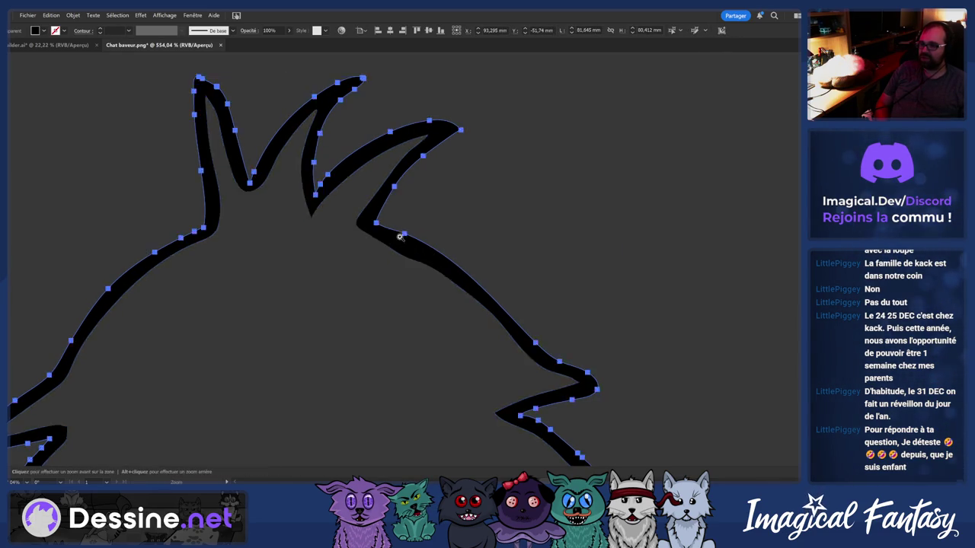
pyautogui.scroll(3, 411, 242)
pyautogui.hotkey('ctrl', 'shift', 'a')
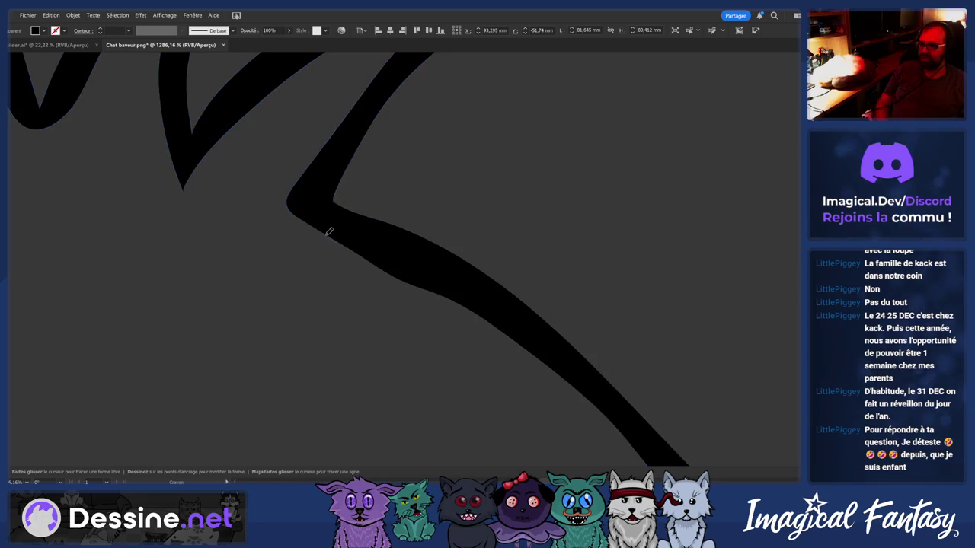
pyautogui.scroll(-1, 534, 346)
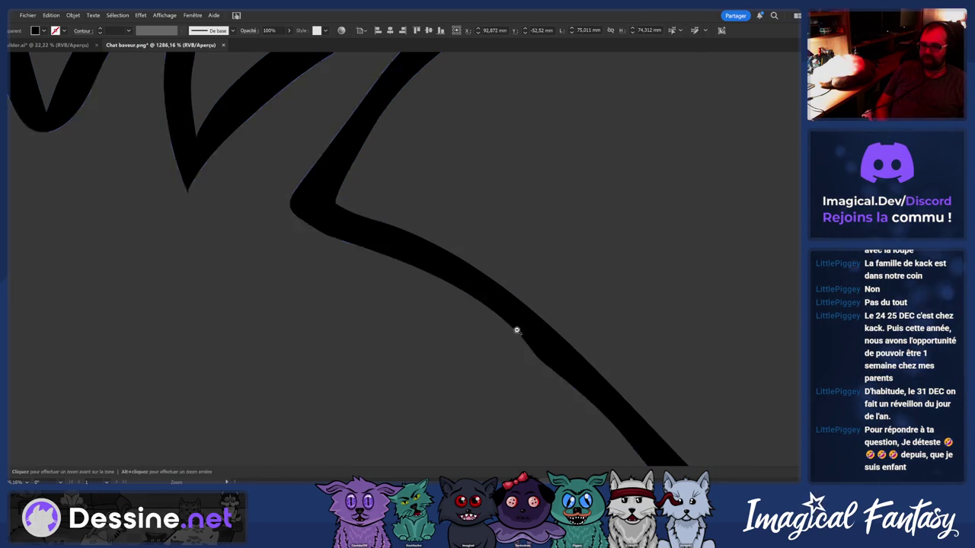
pyautogui.scroll(-3, 514, 326)
pyautogui.moveTo(461, 322); pyautogui.dragTo(419, 294)
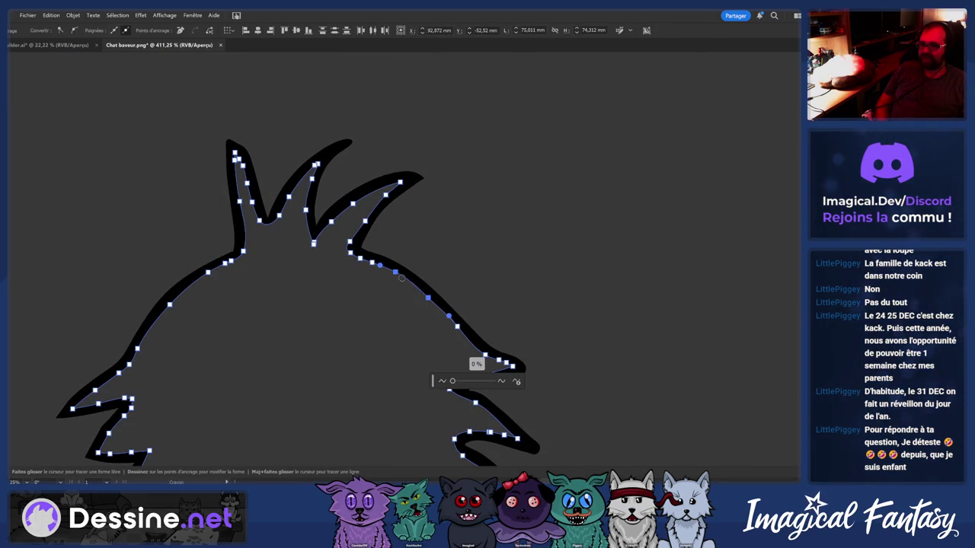
pyautogui.moveTo(378, 268)
pyautogui.mouseDown()
pyautogui.moveTo(438, 309)
pyautogui.moveTo(404, 270)
pyautogui.moveTo(359, 262)
pyautogui.moveTo(431, 231)
pyautogui.moveTo(370, 263)
pyautogui.moveTo(342, 226)
pyautogui.moveTo(407, 224)
pyautogui.moveTo(419, 148)
pyautogui.moveTo(449, 315)
pyautogui.moveTo(202, 317)
pyautogui.moveTo(375, 331)
pyautogui.moveTo(394, 355)
pyautogui.moveTo(474, 361)
pyautogui.moveTo(448, 358)
pyautogui.mouseUp()
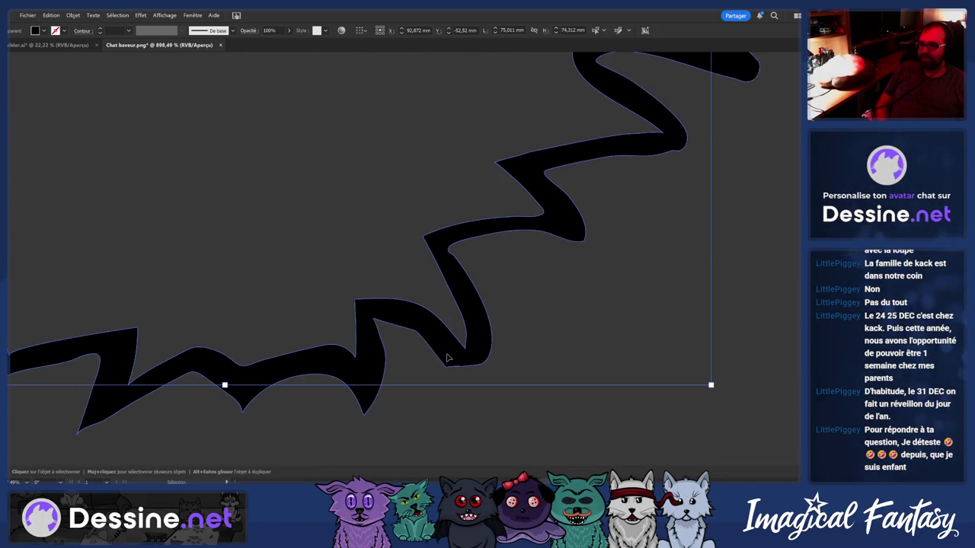
# Redraw the edge of a bottom spike on the selected outline
pyautogui.press('n')
pyautogui.hotkey('ctrl', 'shift', 'a')
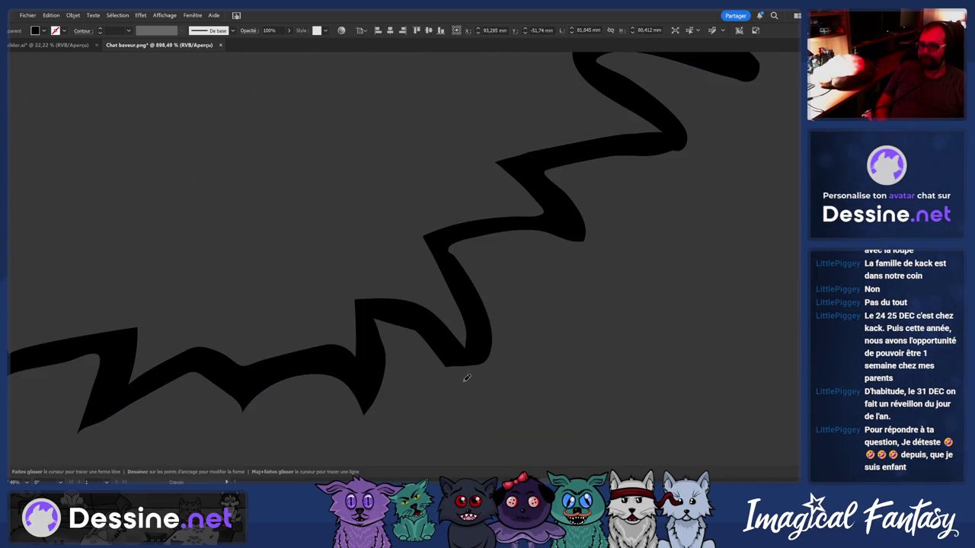
pyautogui.keyDown('ctrl'); pyautogui.click(482, 315); pyautogui.keyUp('ctrl')
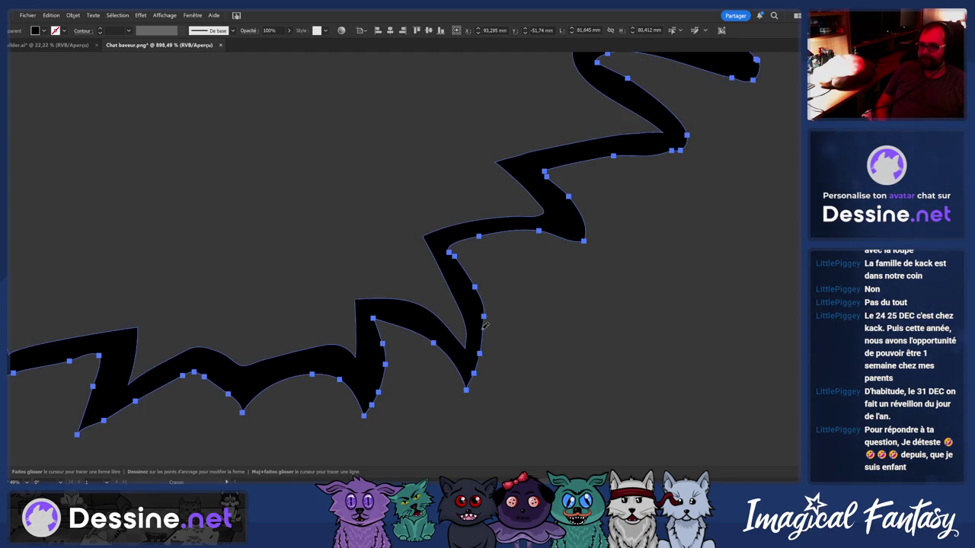
pyautogui.moveTo(468, 303); pyautogui.dragTo(477, 364)
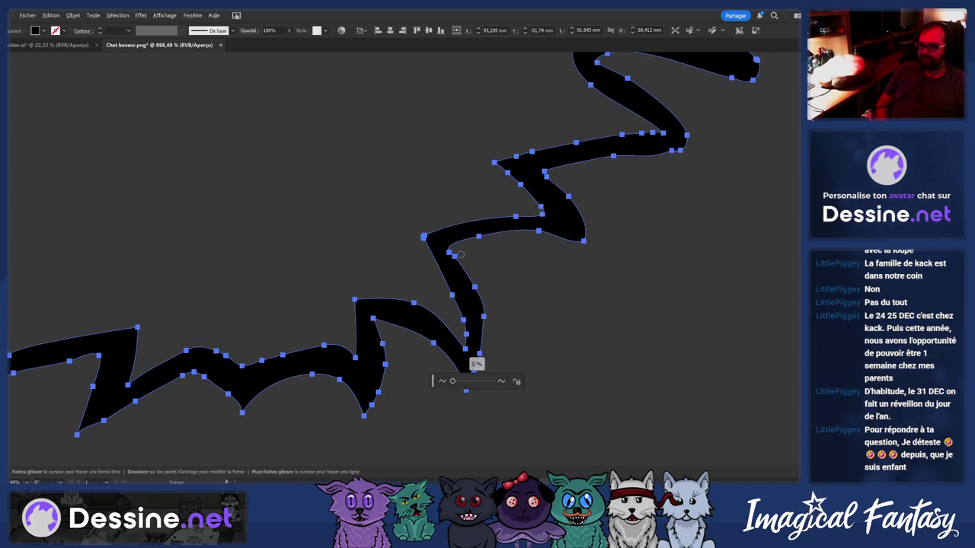
pyautogui.hotkey('ctrl', 'shift', 'a')
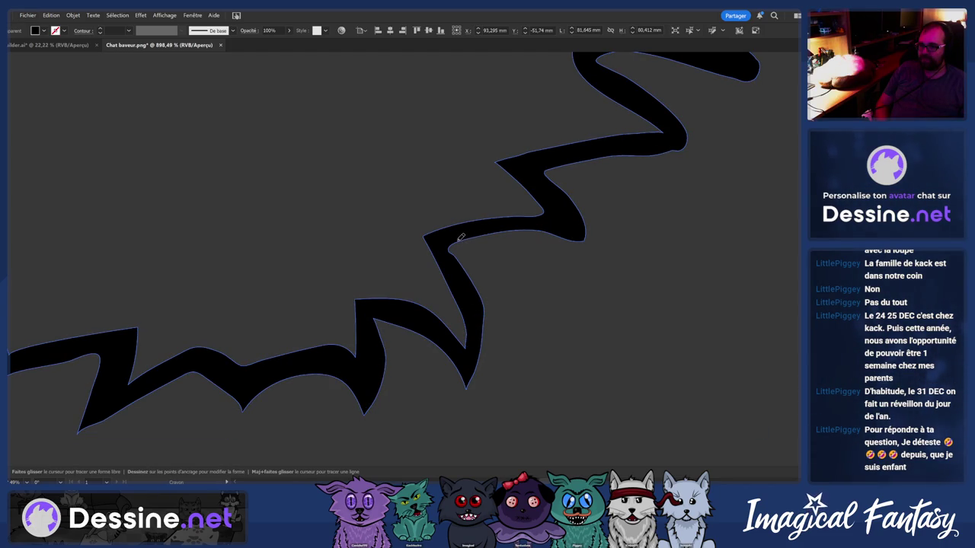
pyautogui.scroll(-2, 460, 252)
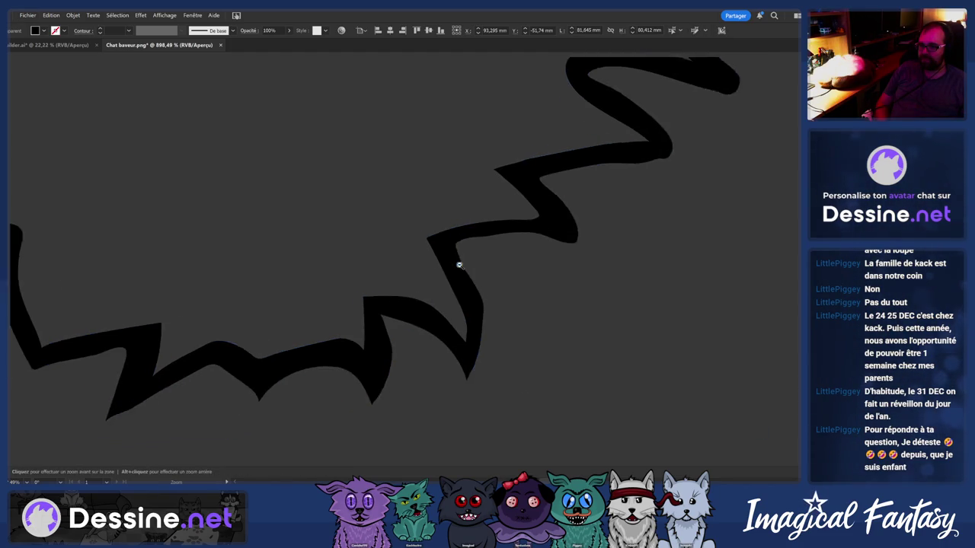
pyautogui.scroll(2, 501, 249)
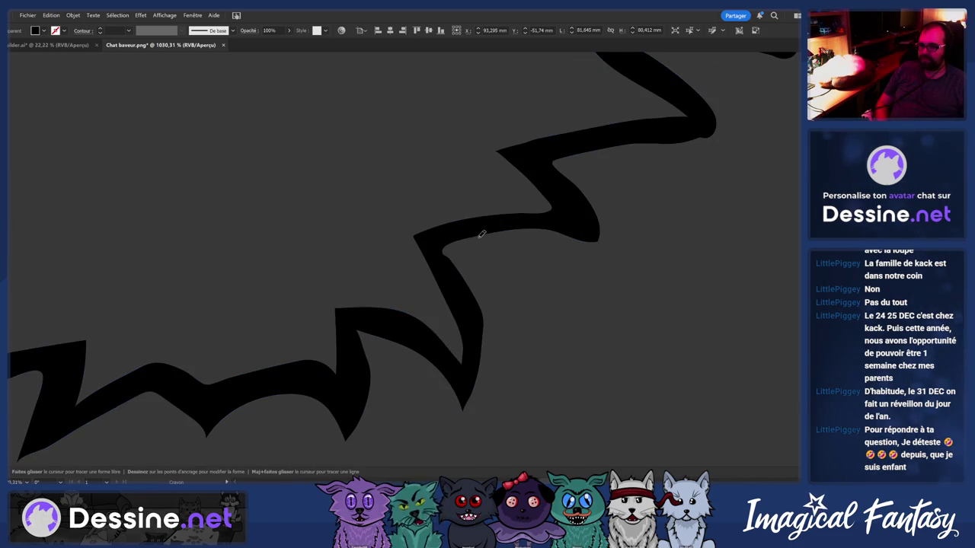
# Redraw the curve beside the middle lower spike and zoom out to the whole head
pyautogui.hotkey('ctrl', 'a')
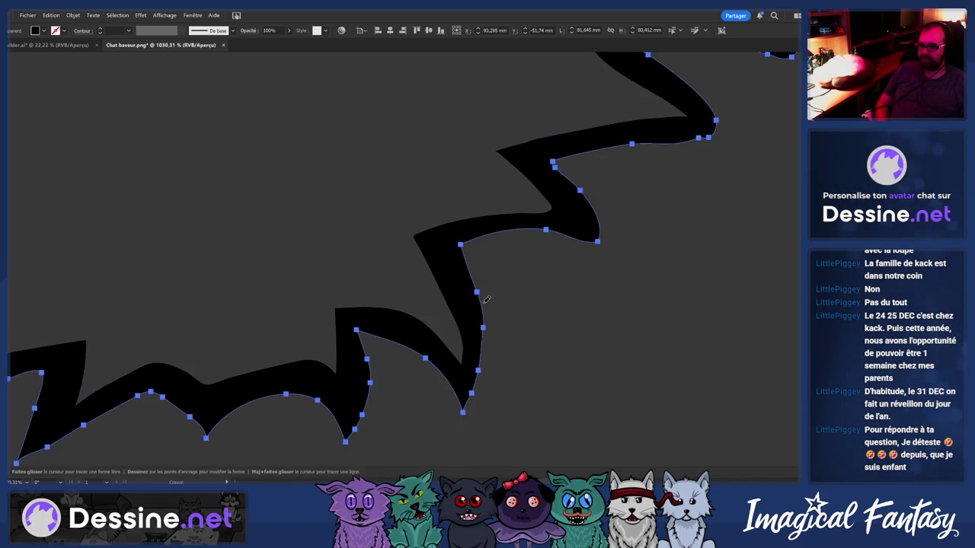
pyautogui.scroll(-1, 484, 301)
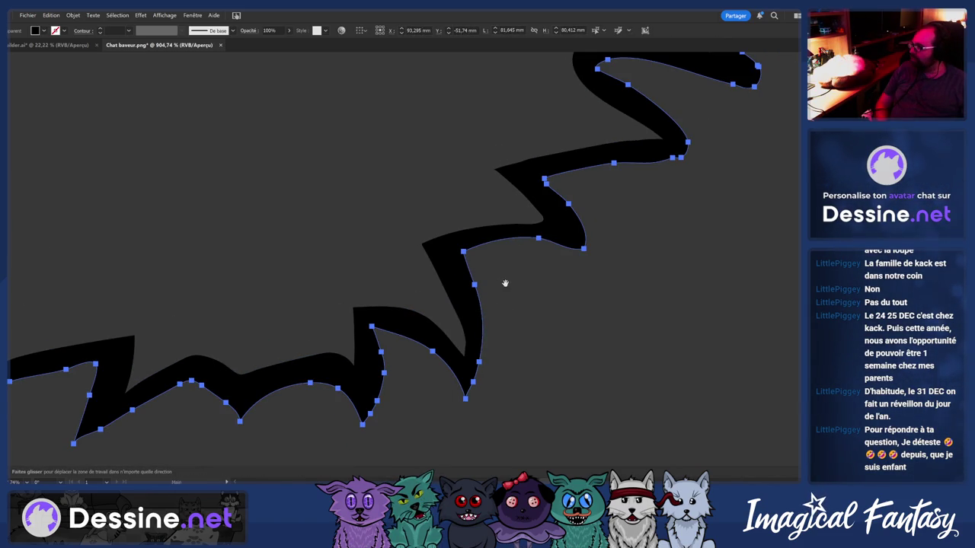
pyautogui.moveTo(505, 283); pyautogui.dragTo(476, 239)
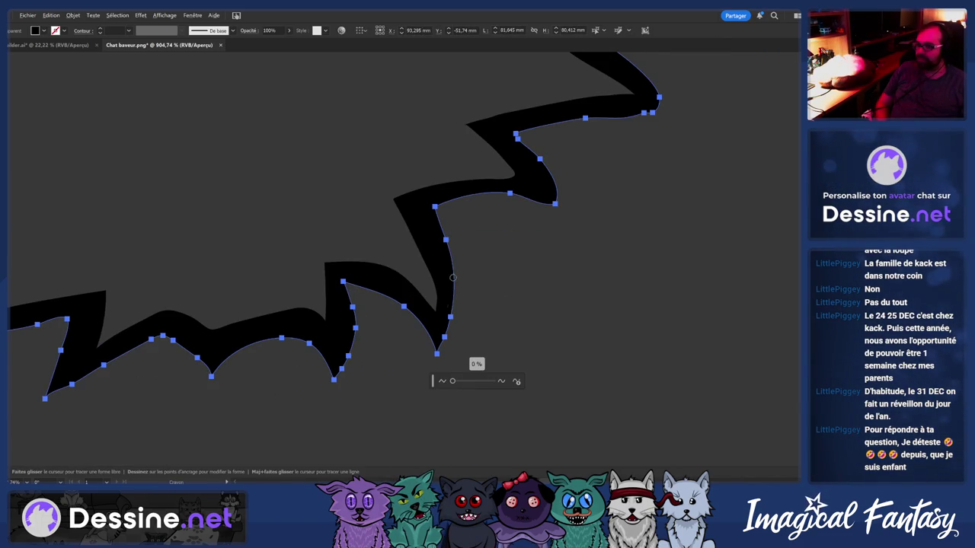
pyautogui.moveTo(452, 278); pyautogui.dragTo(438, 350)
pyautogui.keyDown('ctrl'); pyautogui.click(350, 314); pyautogui.keyUp('ctrl')
pyautogui.moveTo(351, 314); pyautogui.dragTo(247, 305)
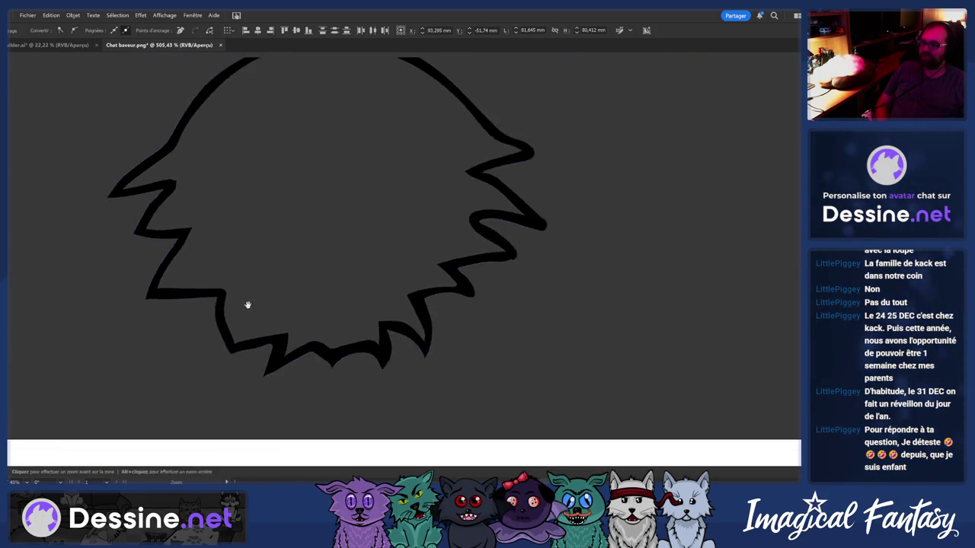
# Inspect the outline's anchor points and reselect the cat-head outline path
pyautogui.hotkey('ctrl', 'a')
pyautogui.press('v')
pyautogui.click(426, 223)
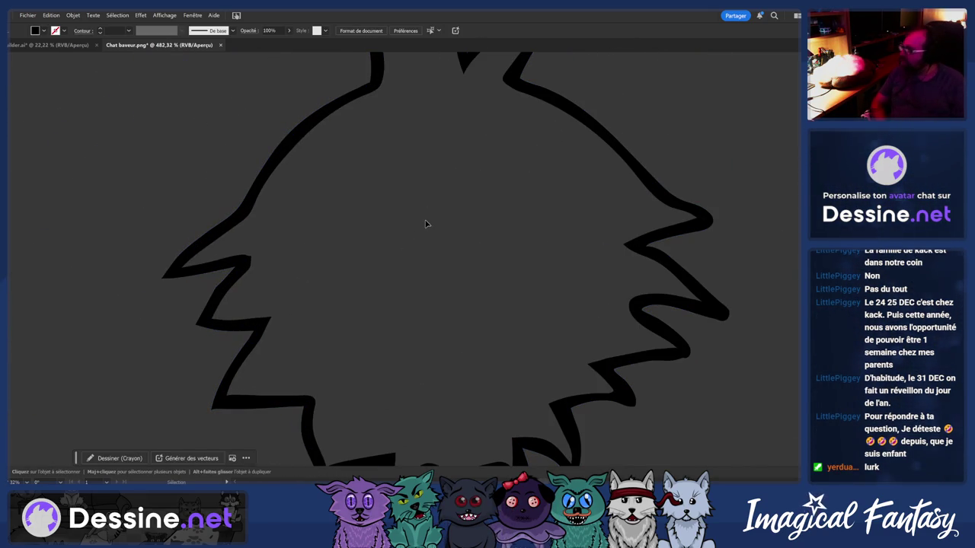
pyautogui.scroll(-3, 504, 237)
pyautogui.scroll(3, 548, 239)
pyautogui.scroll(3, 522, 266)
pyautogui.scroll(-2, 576, 244)
pyautogui.click(498, 242)
pyautogui.scroll(-2, 502, 239)
pyautogui.scroll(3, 505, 239)
pyautogui.scroll(2, 526, 249)
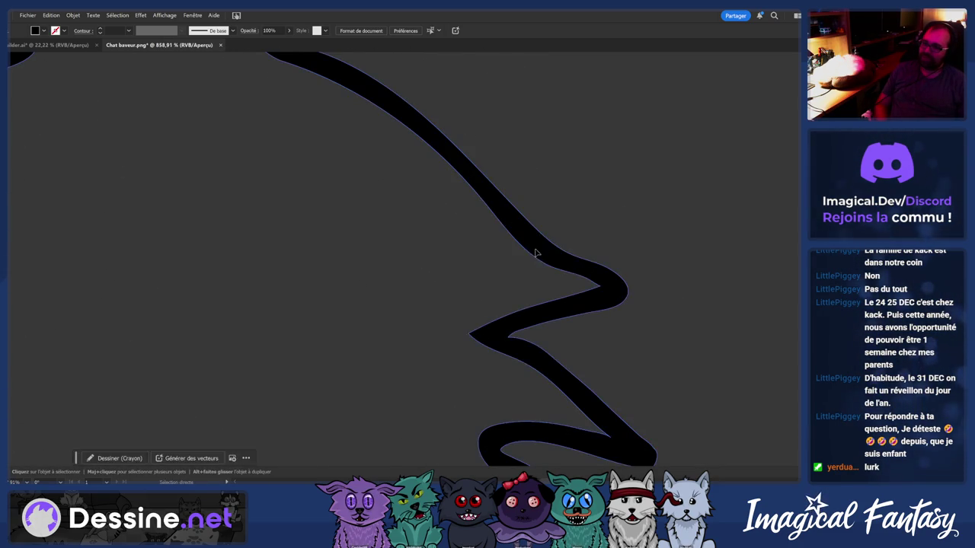
# Redraw the outline stretch above the right spike where the side bends
pyautogui.press('n')
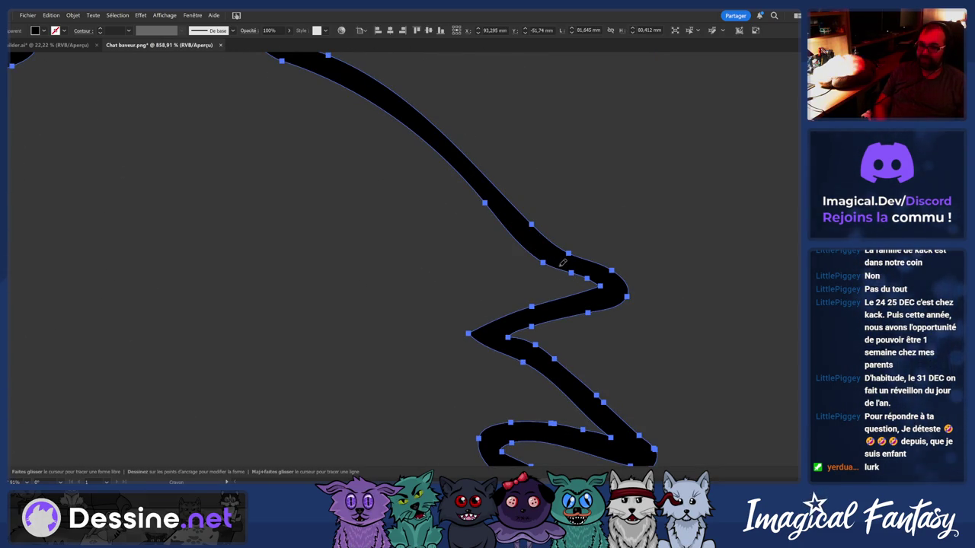
pyautogui.moveTo(565, 266); pyautogui.dragTo(534, 246)
pyautogui.moveTo(498, 218); pyautogui.dragTo(498, 221)
pyautogui.scroll(-2, 498, 220)
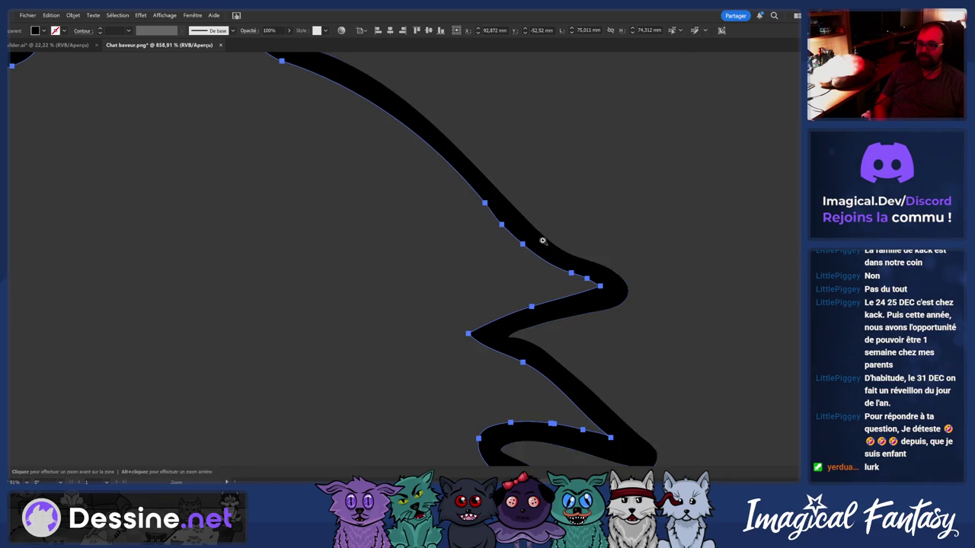
pyautogui.scroll(1, 496, 225)
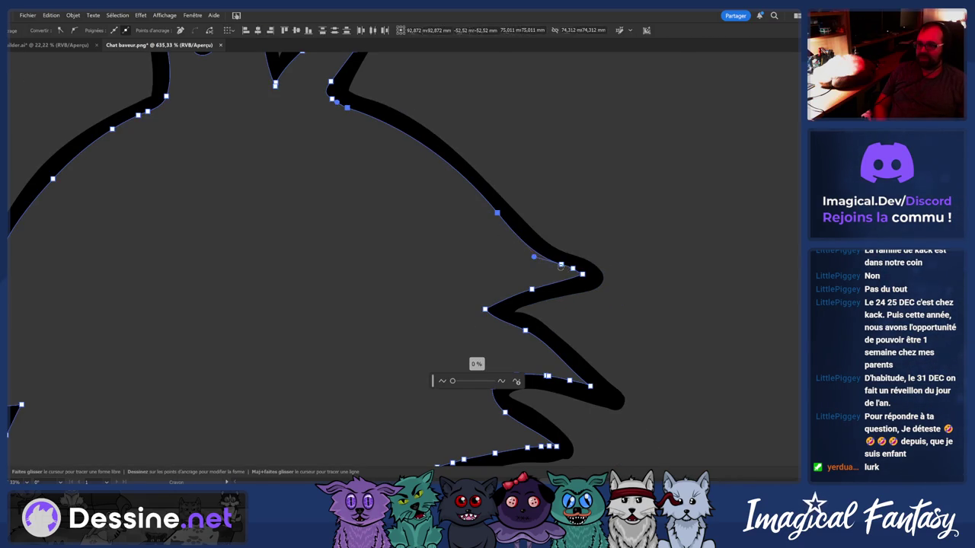
pyautogui.scroll(-2, 514, 297)
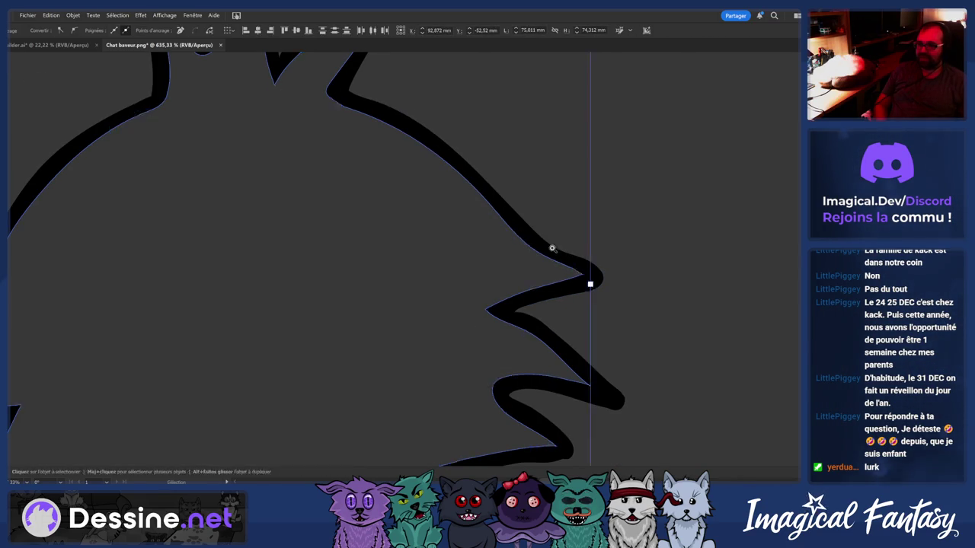
pyautogui.scroll(-2, 515, 297)
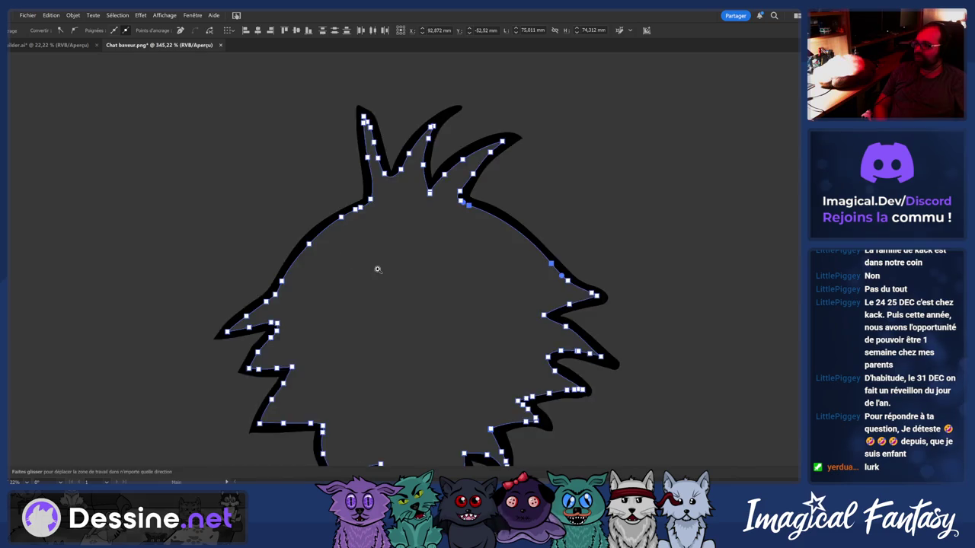
pyautogui.scroll(-10, 377, 269)
pyautogui.scroll(6, 333, 292)
pyautogui.scroll(5, 296, 396)
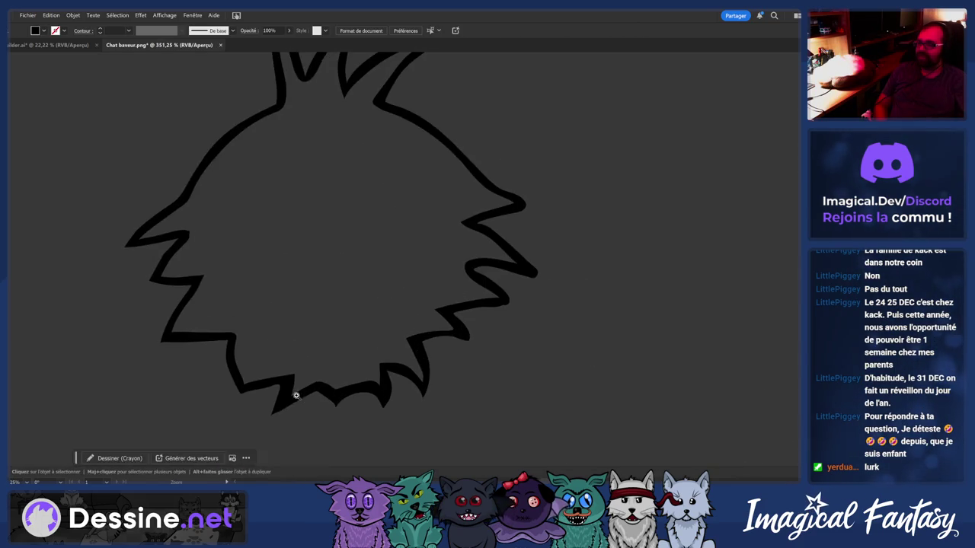
pyautogui.scroll(3, 296, 395)
pyautogui.scroll(2, 320, 392)
# Select the outline near the bottom spikes and hide its edges to review the curve
pyautogui.click(342, 391)
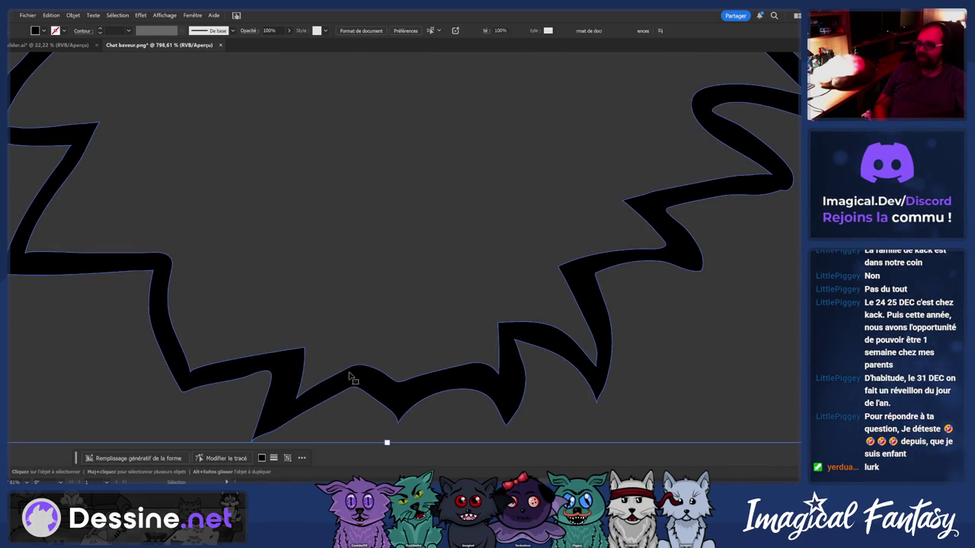
pyautogui.hotkey('ctrl', 'h')
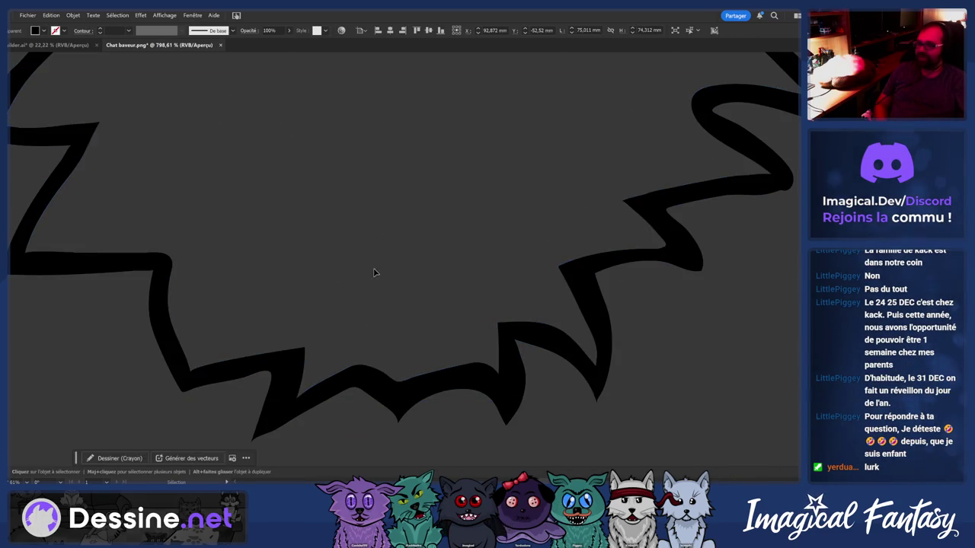
pyautogui.scroll(-6, 457, 246)
pyautogui.scroll(-3, 420, 246)
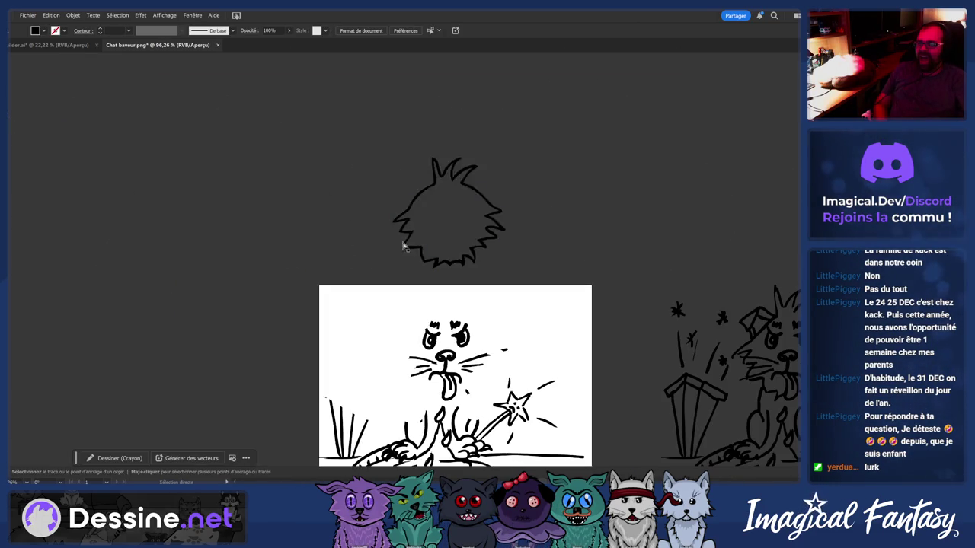
pyautogui.hotkey('ctrl', 'a')
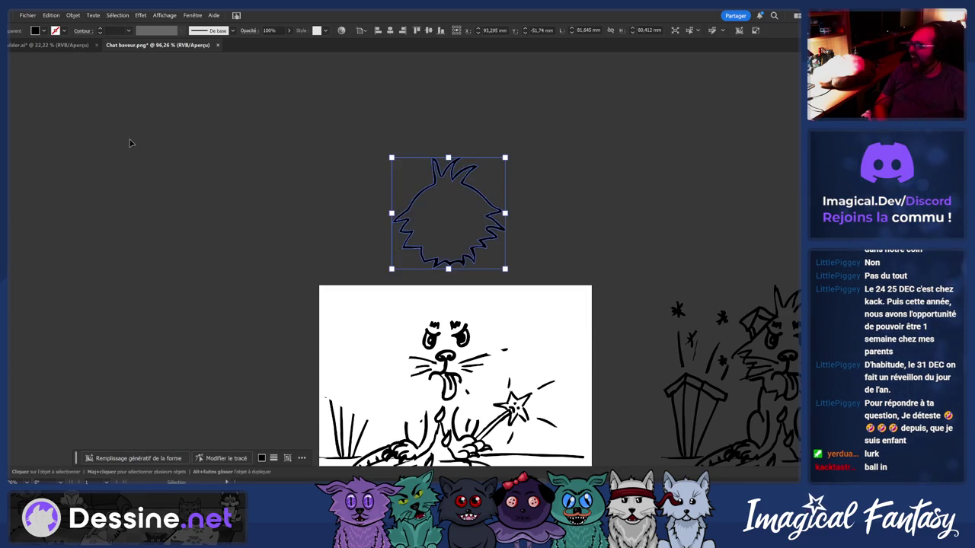
pyautogui.hotkey('ctrl', 'y')
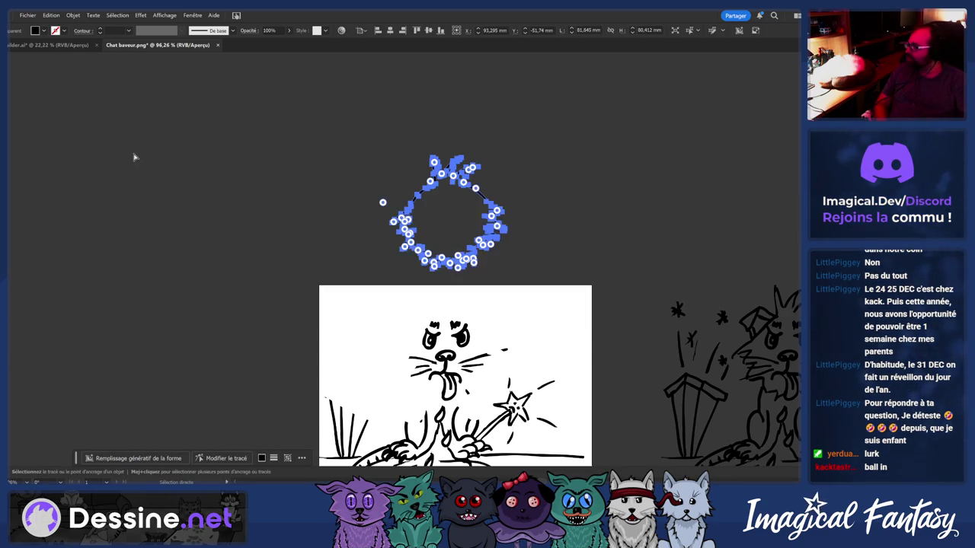
pyautogui.click(154, 147)
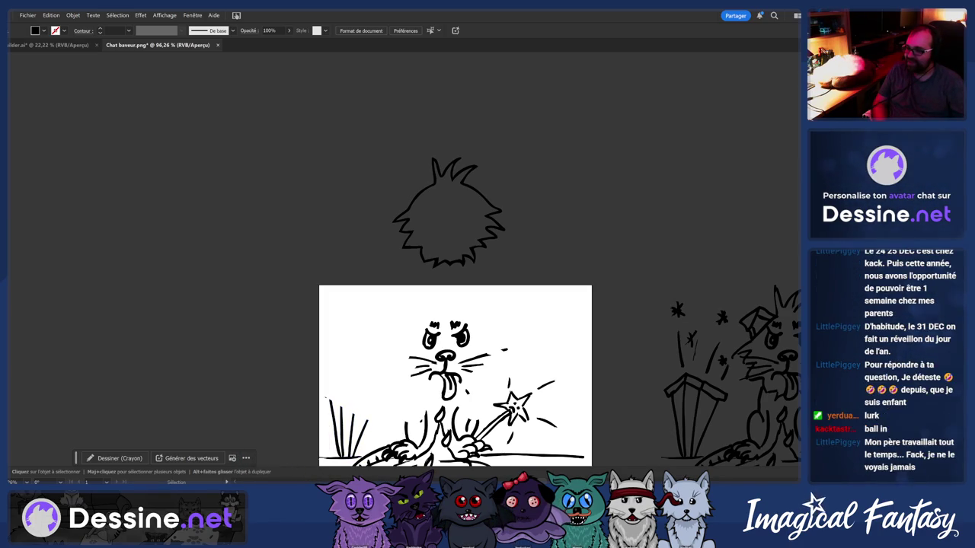
pyautogui.hotkey('alt', 'Tab')
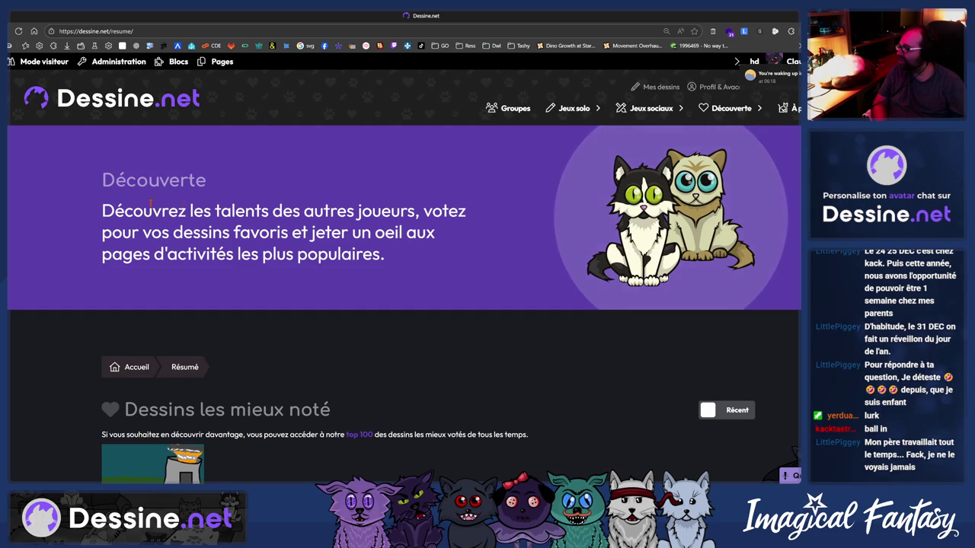
# Open the dessine.net twitch/stream page in a maximized browser, then return to Illustrator
pyautogui.moveTo(223, 15); pyautogui.dragTo(223, 70)
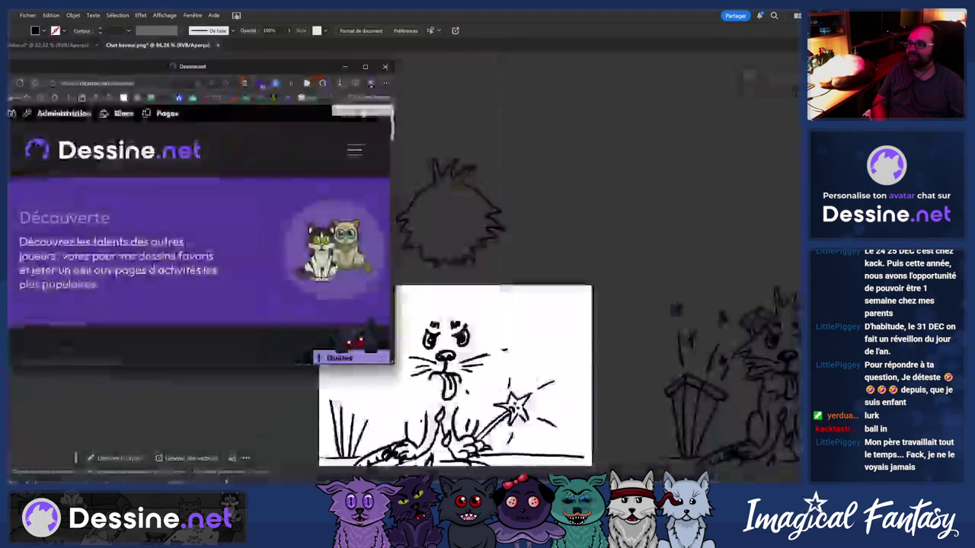
pyautogui.doubleClick(224, 71)
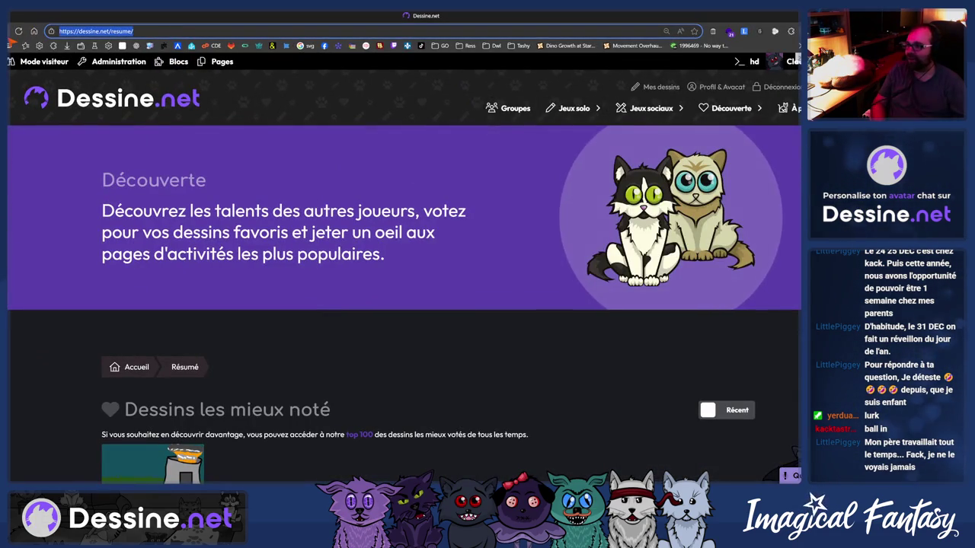
pyautogui.write('twi')
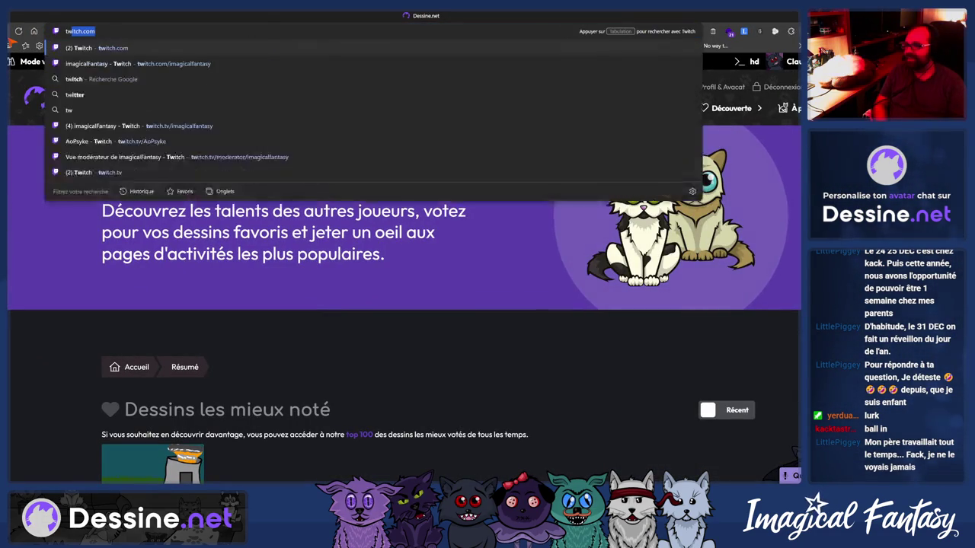
pyautogui.press('BackSpace')
pyautogui.press('BackSpace')
pyautogui.press('BackSpace')
pyautogui.press('BackSpace')
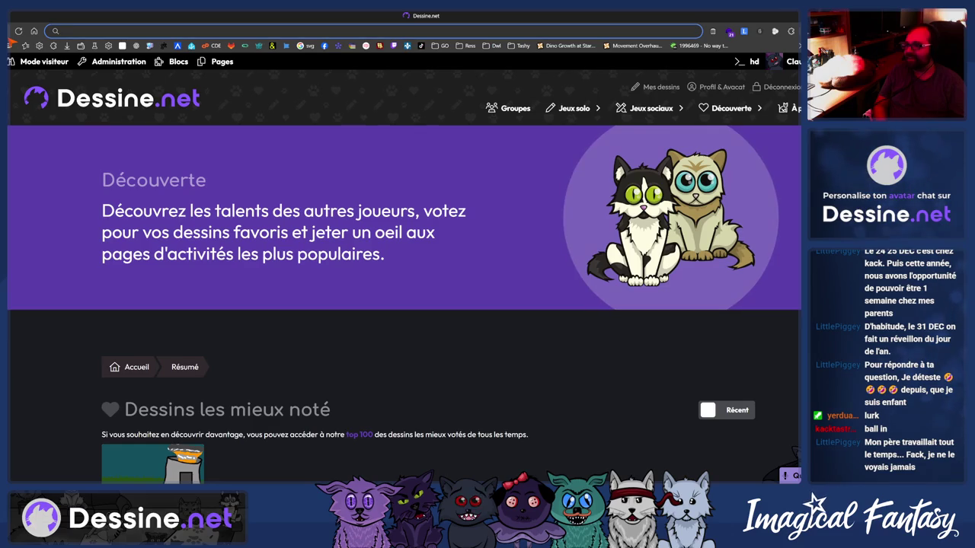
pyautogui.write('dessinn')
pyautogui.press('BackSpace')
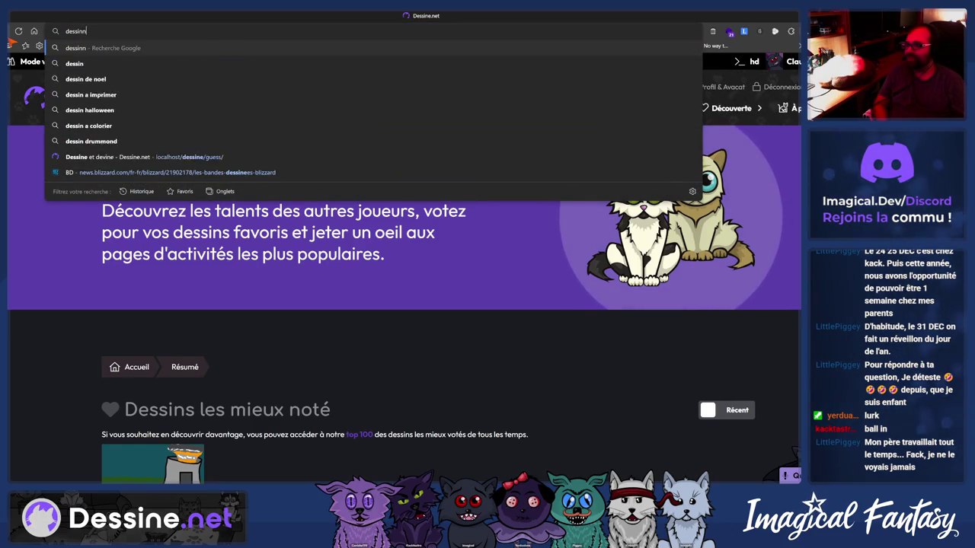
pyautogui.write('et/')
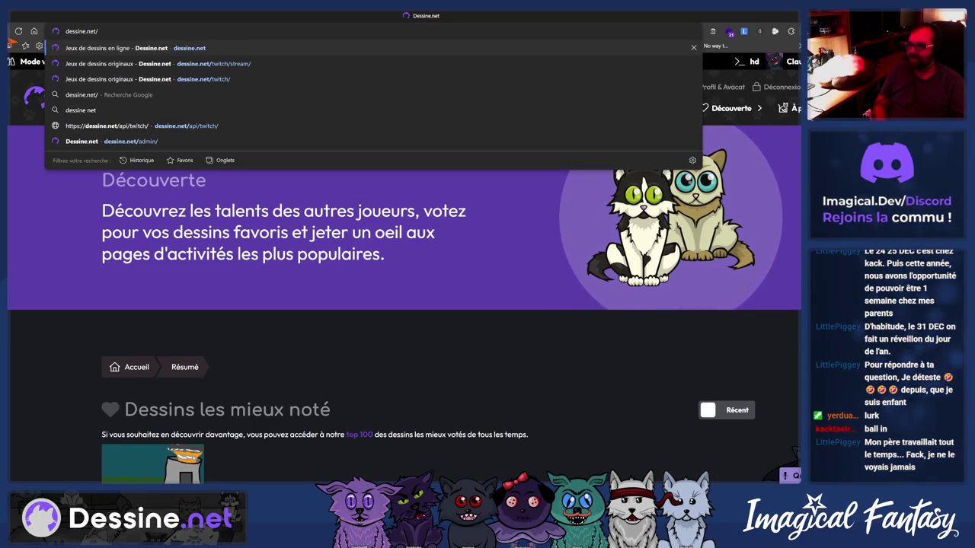
pyautogui.press('Down')
pyautogui.press('Return')
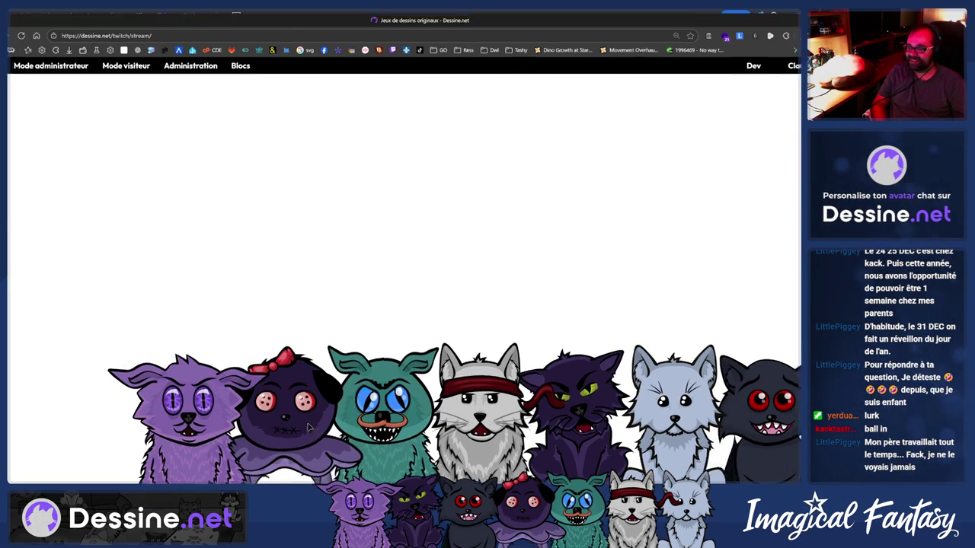
pyautogui.hotkey('alt', 'Tab')
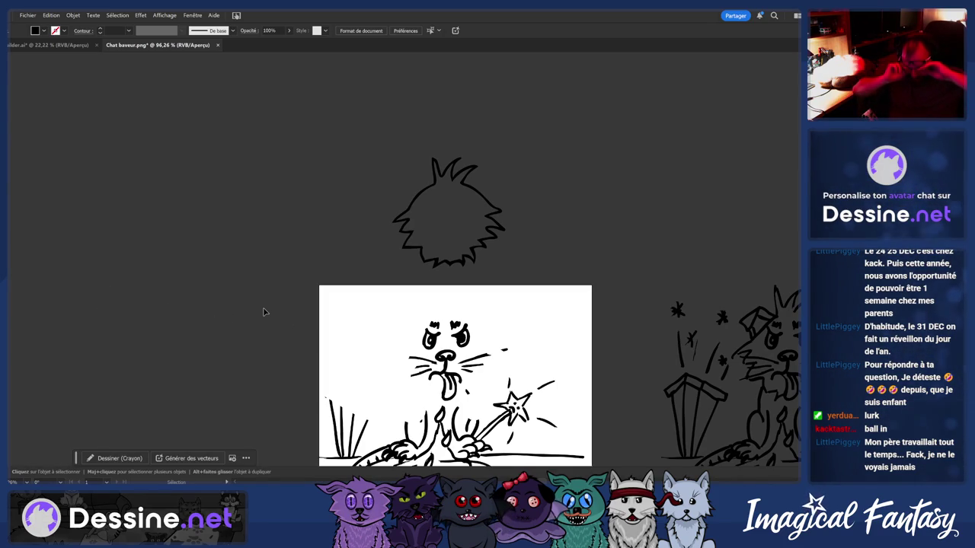
# Select and copy the spiky head outline in Chat baveur.png
pyautogui.press('h')
pyautogui.scroll(3, 259, 196)
pyautogui.scroll(4, 533, 135)
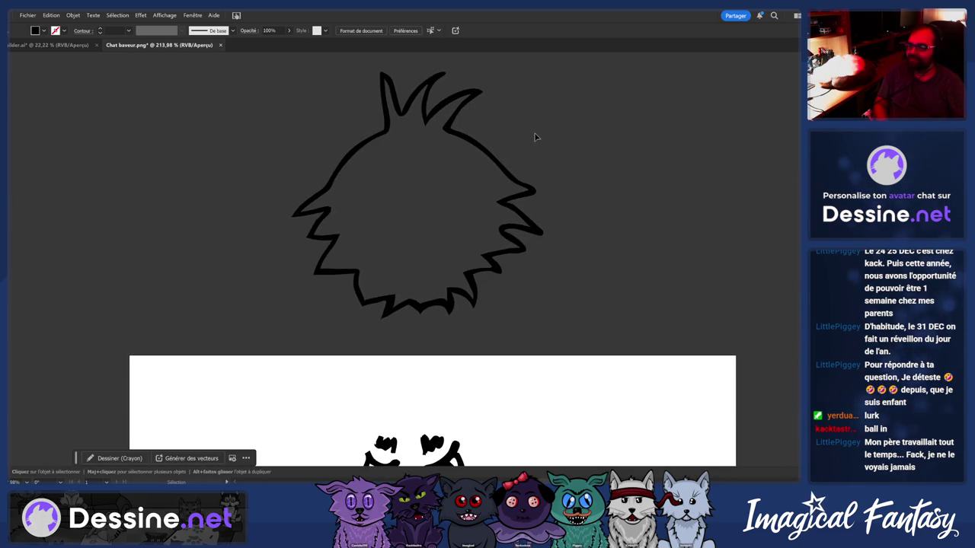
pyautogui.click(533, 135)
pyautogui.press('a')
pyautogui.press('v')
pyautogui.click(87, 151)
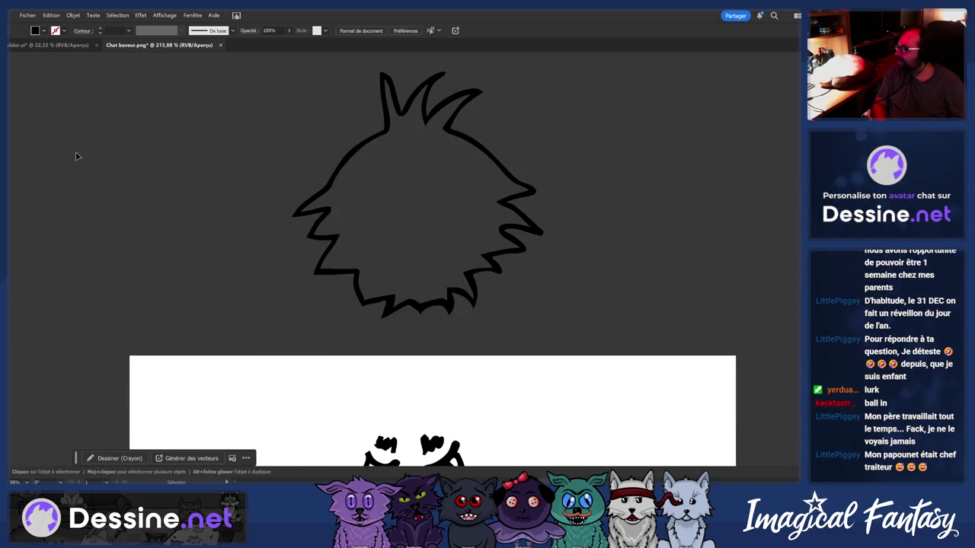
# In the builder document, dismiss the alert, then paste and enlarge the spiky outline over the cat
pyautogui.hotkey('ctrl', 'Tab')
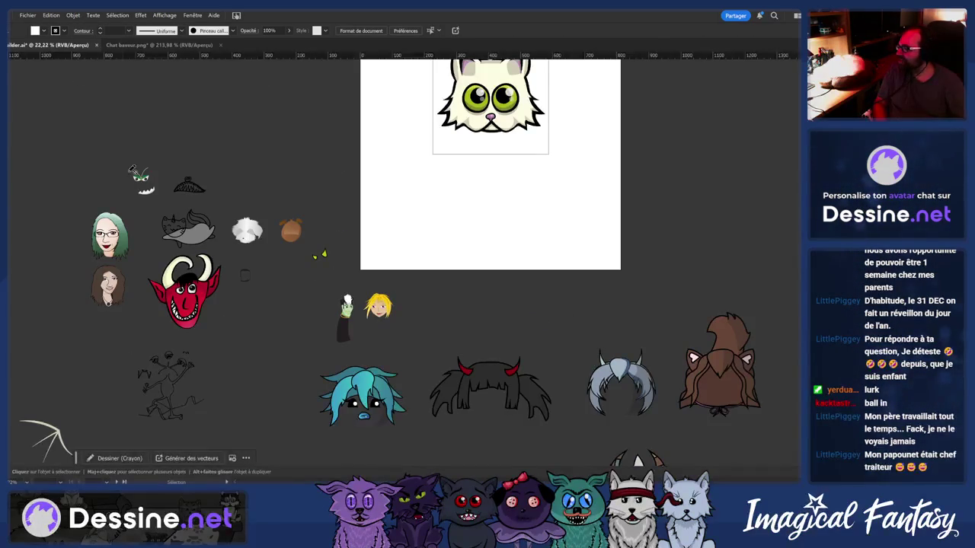
pyautogui.scroll(-2, 333, 282)
pyautogui.scroll(6, 396, 148)
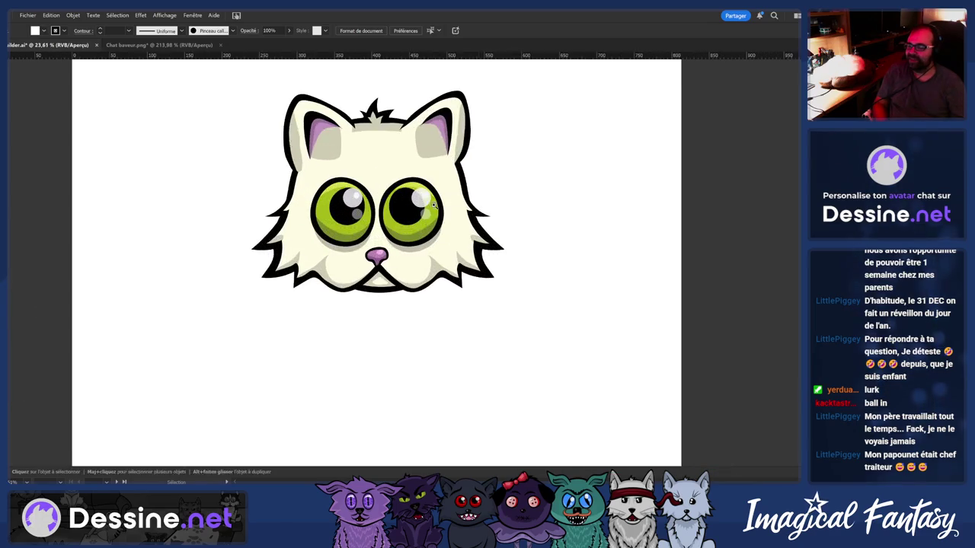
pyautogui.scroll(-3, 559, 219)
pyautogui.click(509, 268)
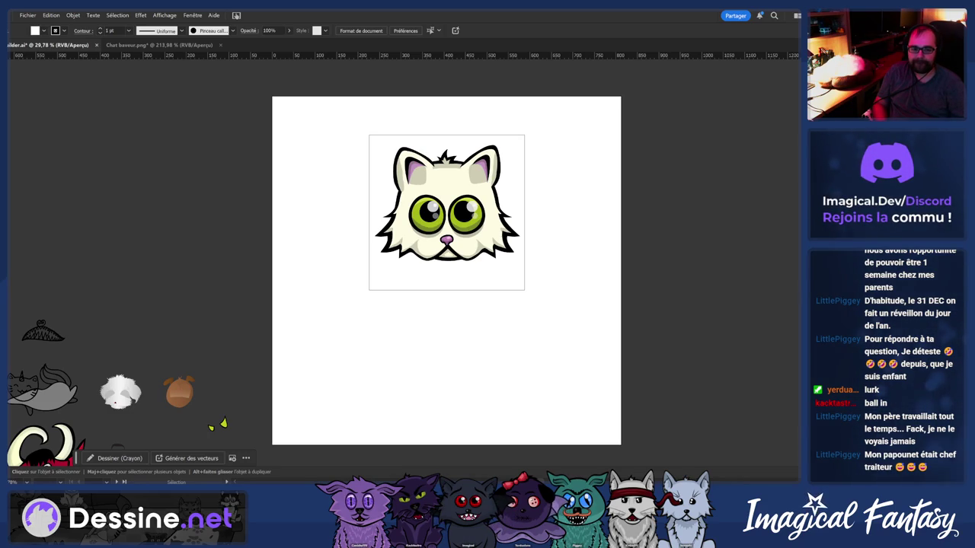
pyautogui.scroll(3, 463, 204)
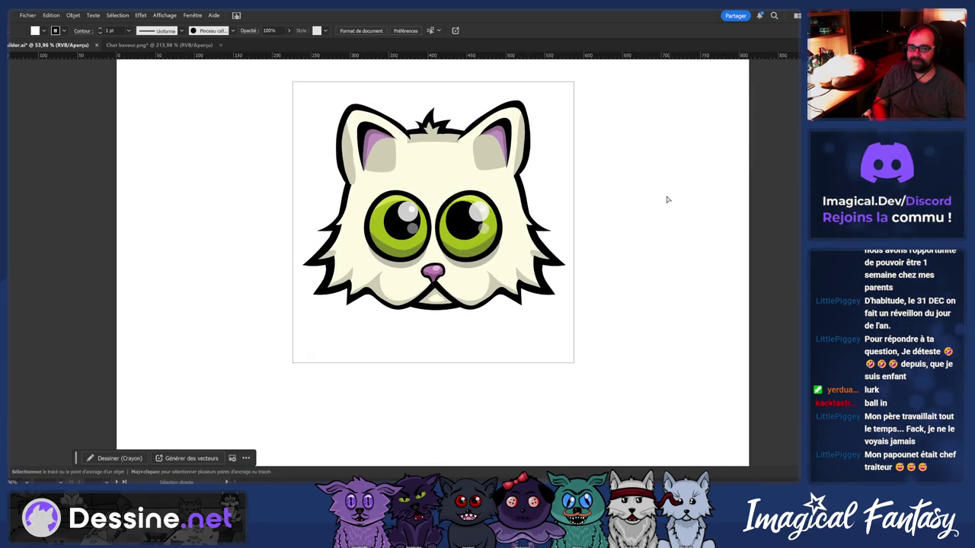
pyautogui.hotkey('ctrl', 'z')
pyautogui.moveTo(462, 231); pyautogui.dragTo(620, 130)
# Move the spiky outline over the cat's face and turn it into a white head shape
pyautogui.moveTo(485, 346); pyautogui.dragTo(491, 293)
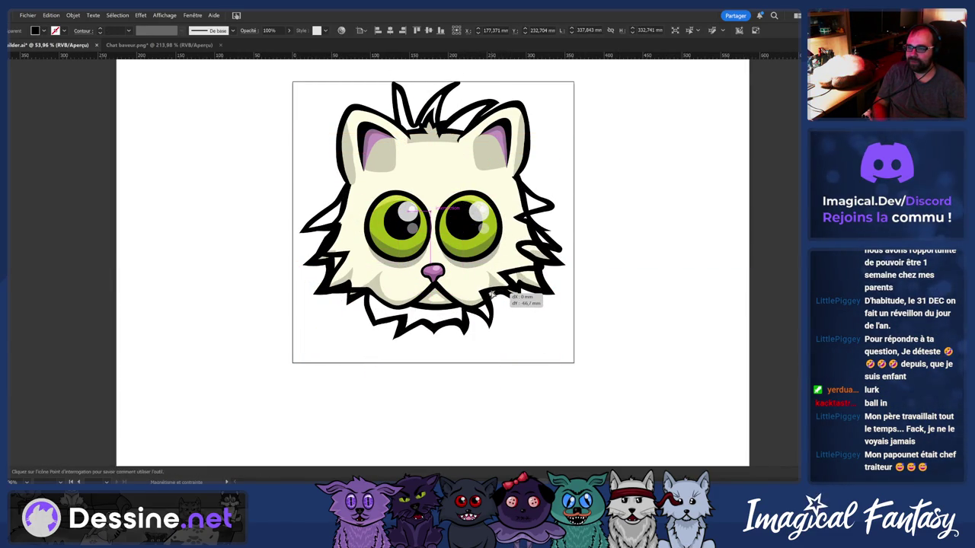
pyautogui.moveTo(491, 293); pyautogui.dragTo(491, 293)
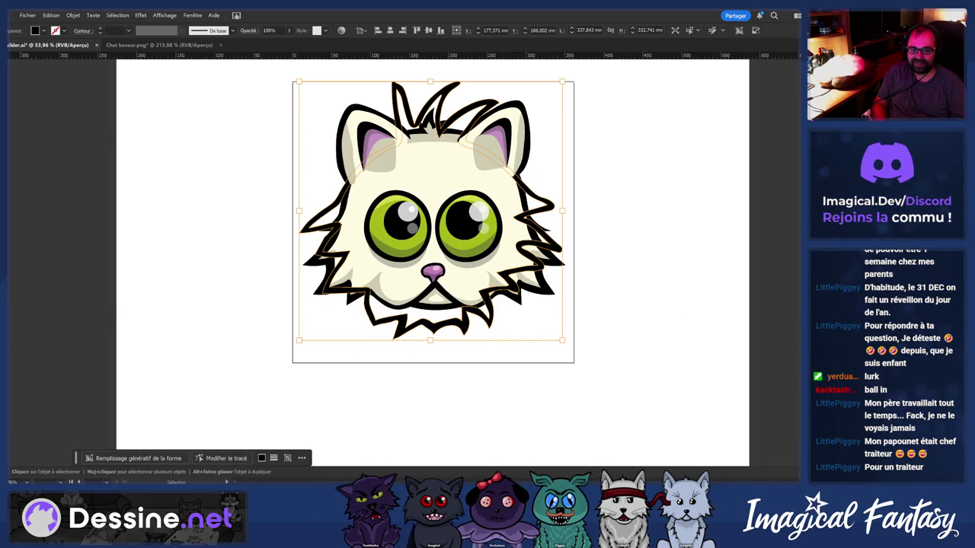
pyautogui.hotkey('ctrl', 'z')
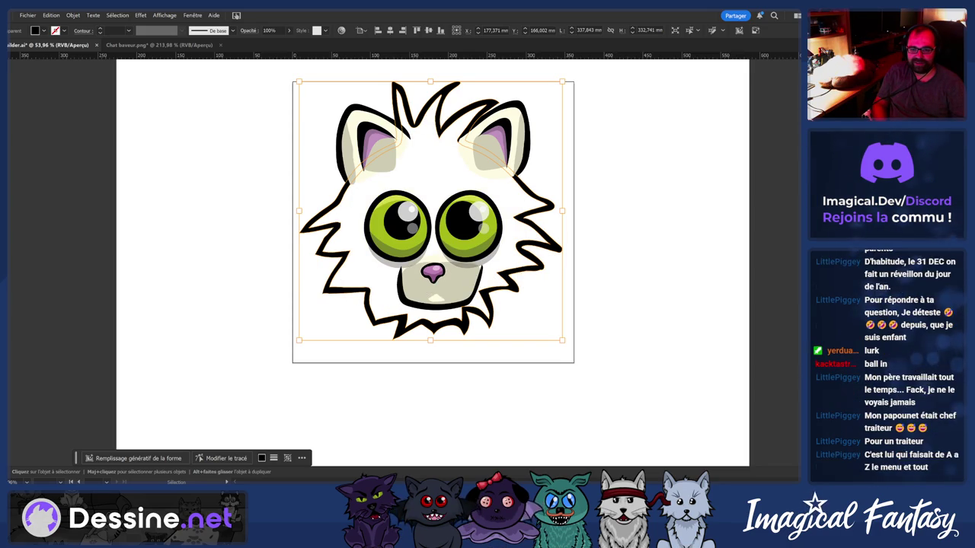
pyautogui.hotkey('ctrl', 'z')
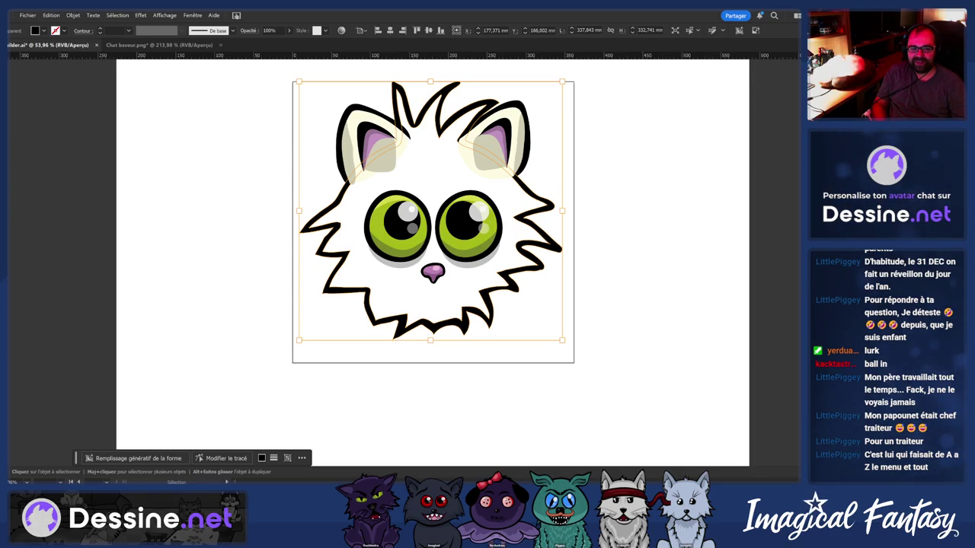
# Undo back to the cream head, then redo the white spiky head and isolate it briefly
pyautogui.hotkey('ctrl', 'z')
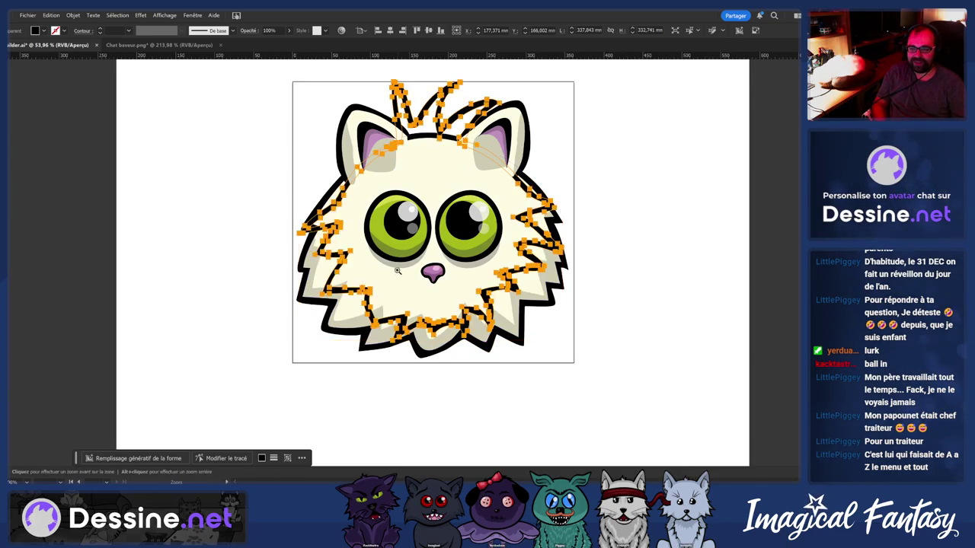
pyautogui.scroll(2, 414, 278)
pyautogui.click(724, 286)
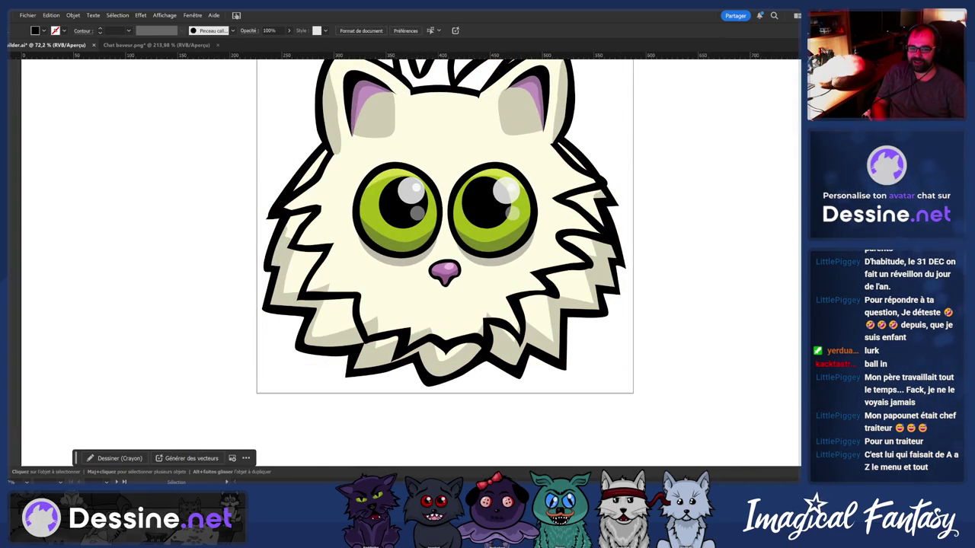
pyautogui.hotkey('ctrl', 'shift', 'z')
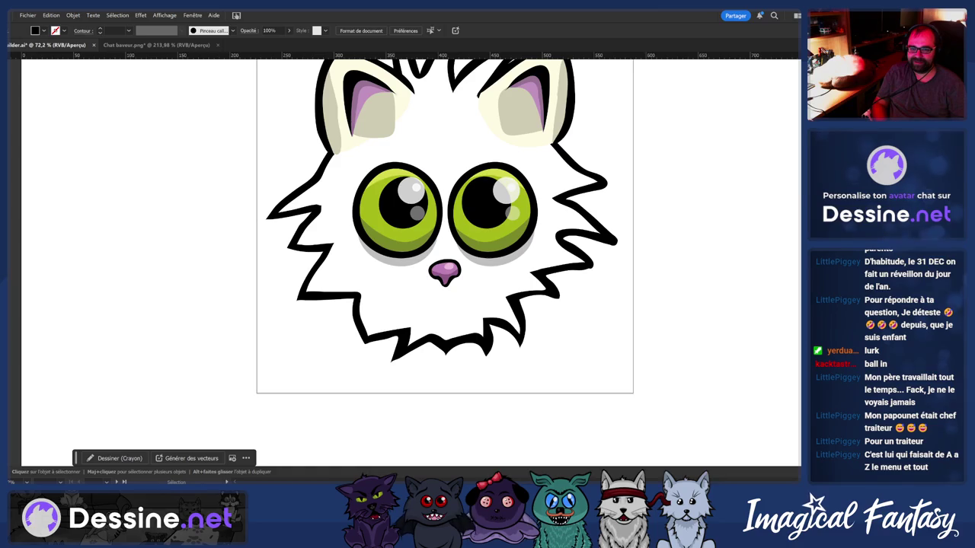
pyautogui.click(361, 293)
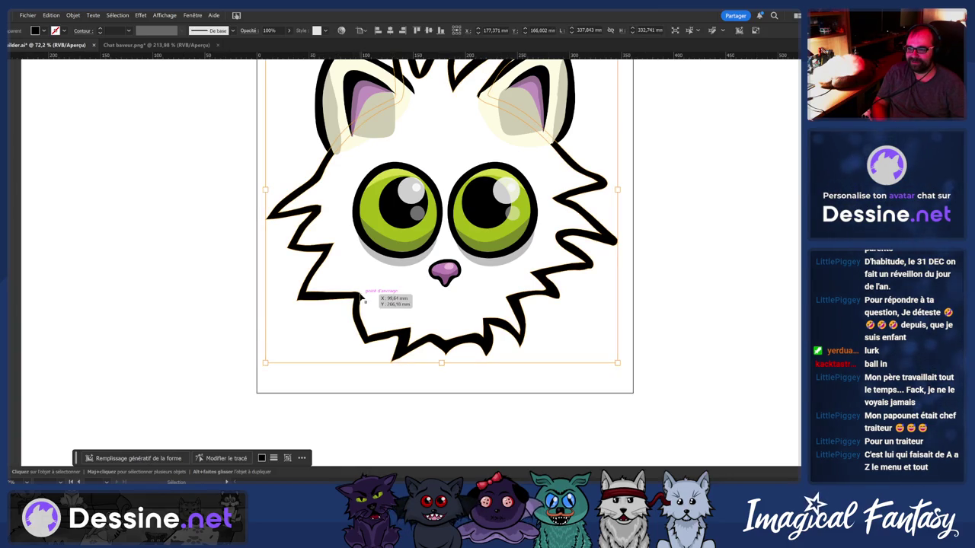
pyautogui.doubleClick(361, 296)
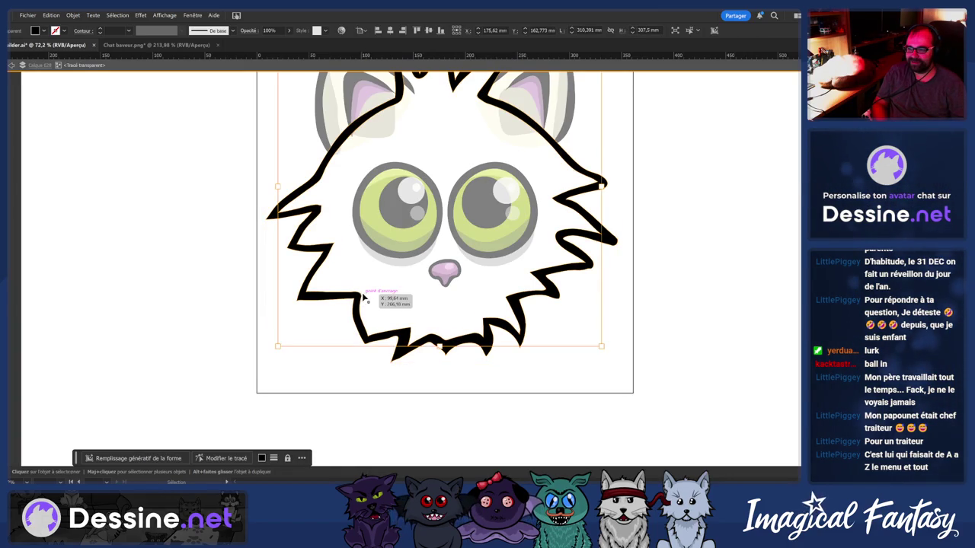
pyautogui.doubleClick(232, 294)
# Create an offset copy of the spiky head shape with Objet > Tracé > Décalage
pyautogui.click(234, 296)
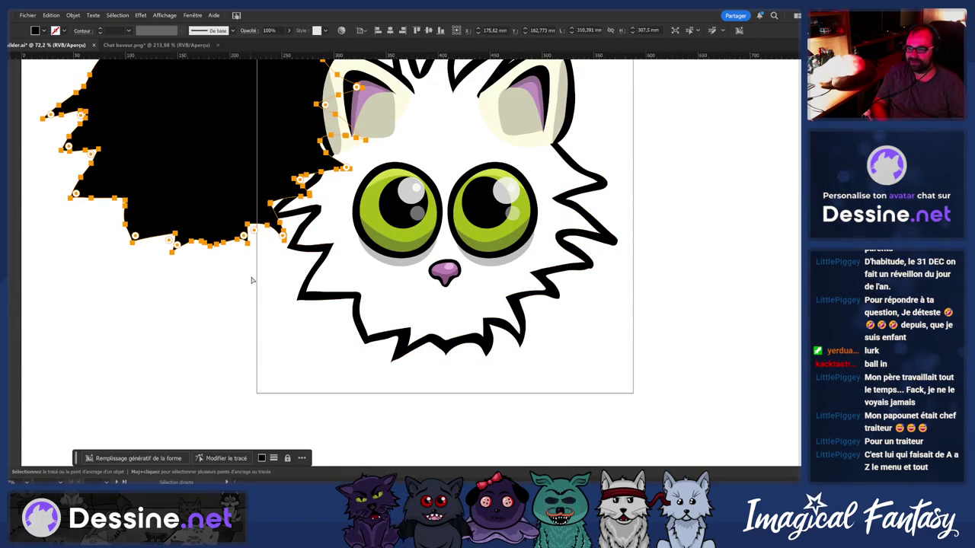
pyautogui.click(372, 283)
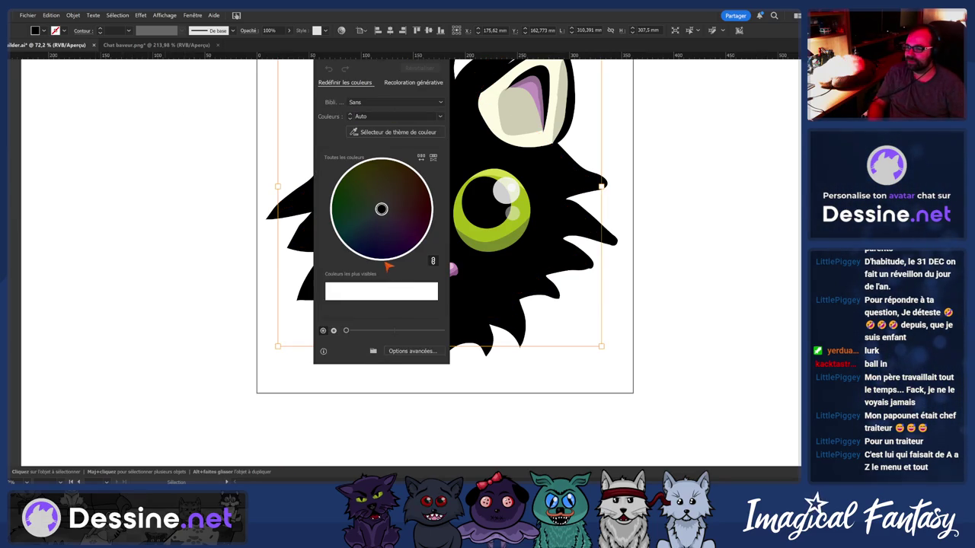
pyautogui.click(396, 268)
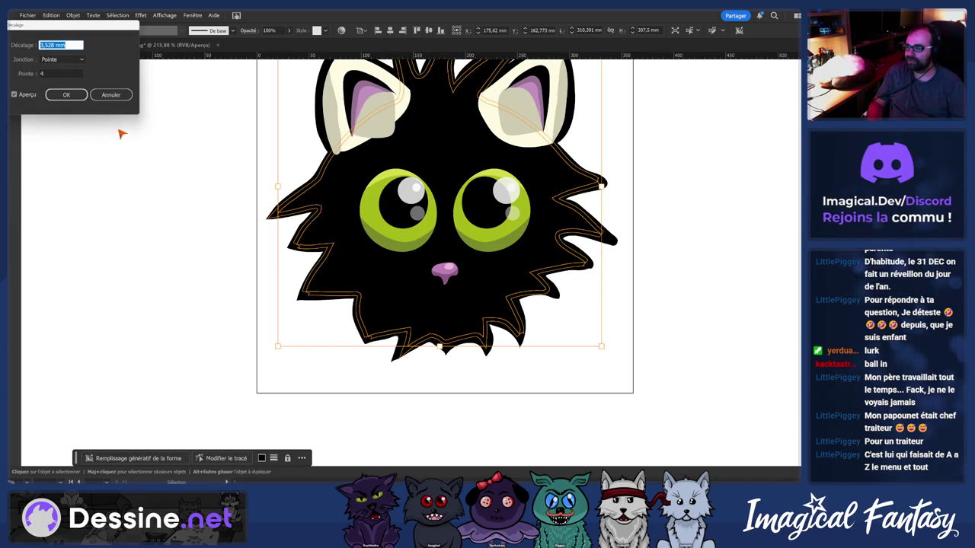
pyautogui.click(67, 94)
pyautogui.hotkey('ctrl', 'shift', 'a')
# Restore the accidentally deleted offset shape and keep its solid black fill
pyautogui.press('n')
pyautogui.moveTo(375, 248); pyautogui.dragTo(561, 274)
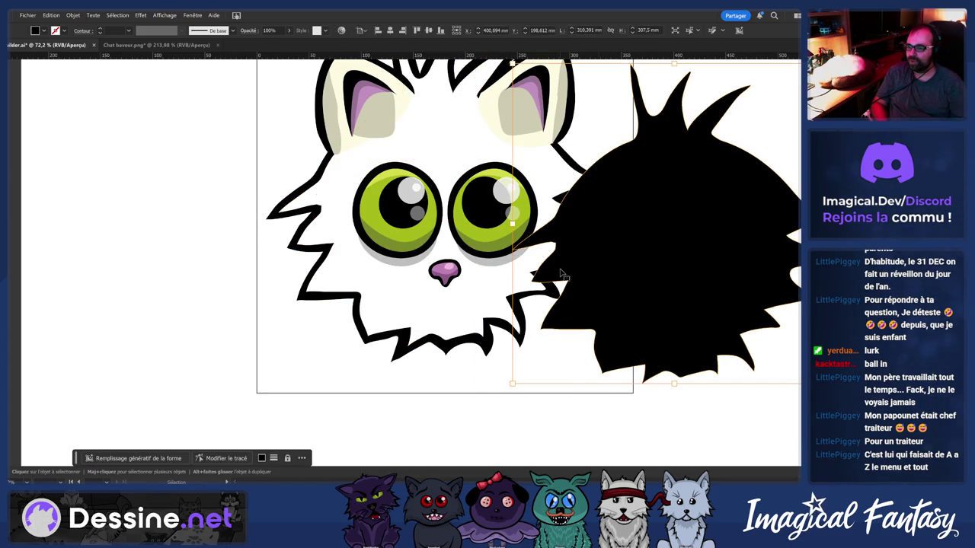
pyautogui.press('Delete')
pyautogui.hotkey('ctrl', 'z')
pyautogui.press('a')
pyautogui.hotkey('ctrl', 'z')
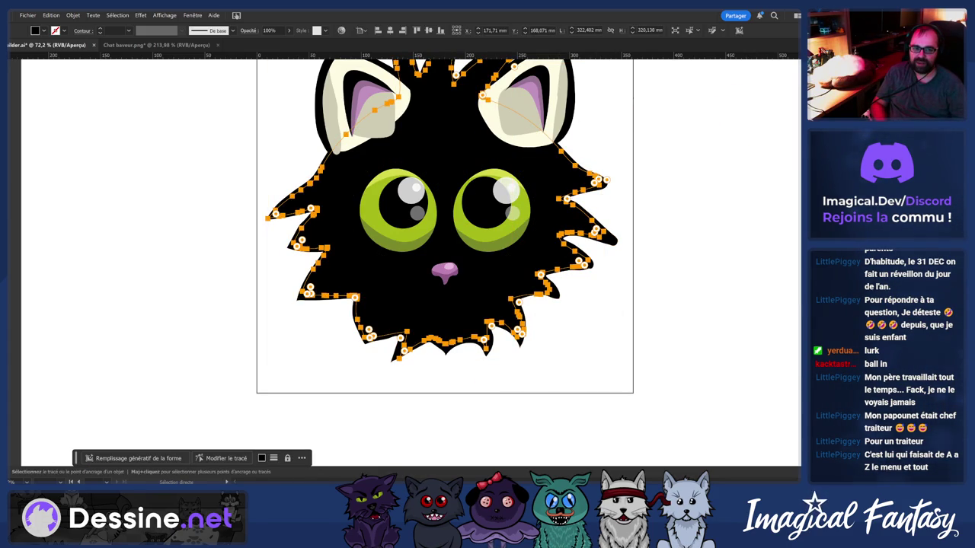
pyautogui.press('/')
pyautogui.hotkey('ctrl', 'z')
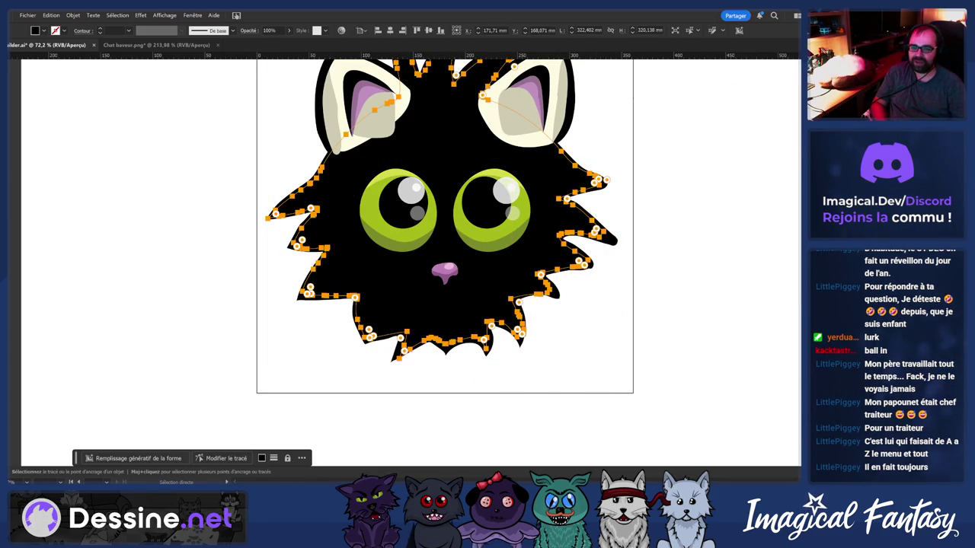
pyautogui.scroll(-5, 465, 154)
pyautogui.press('v')
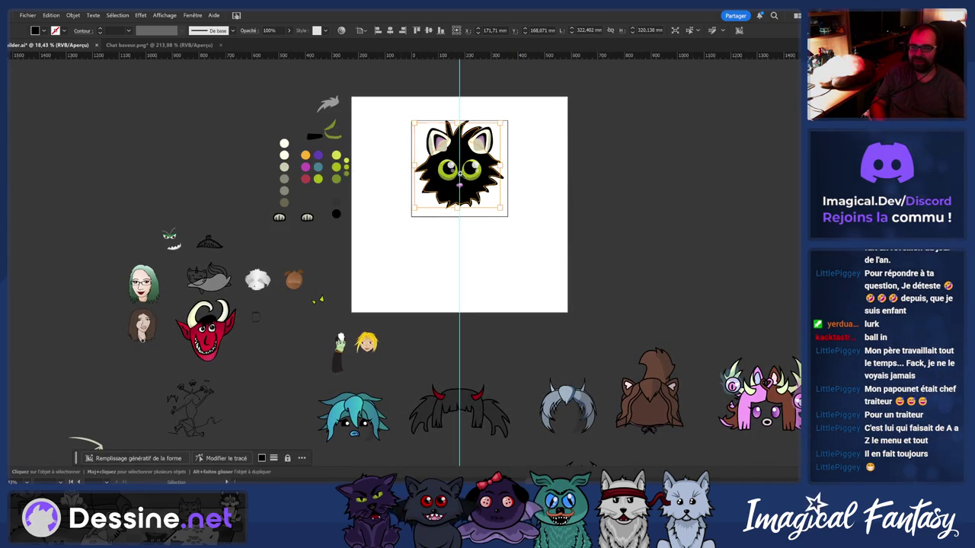
# Fill the head with the cream palette colour using the Eyedropper
pyautogui.scroll(3, 320, 122)
pyautogui.scroll(2, 320, 122)
pyautogui.press('i')
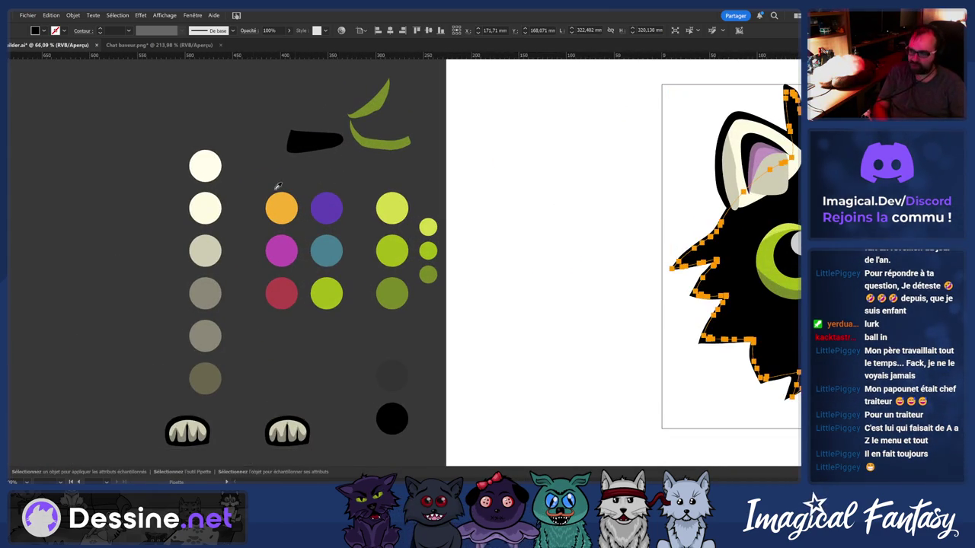
pyautogui.click(207, 223)
pyautogui.hscroll(5, 341, 250)
pyautogui.scroll(2, 547, 252)
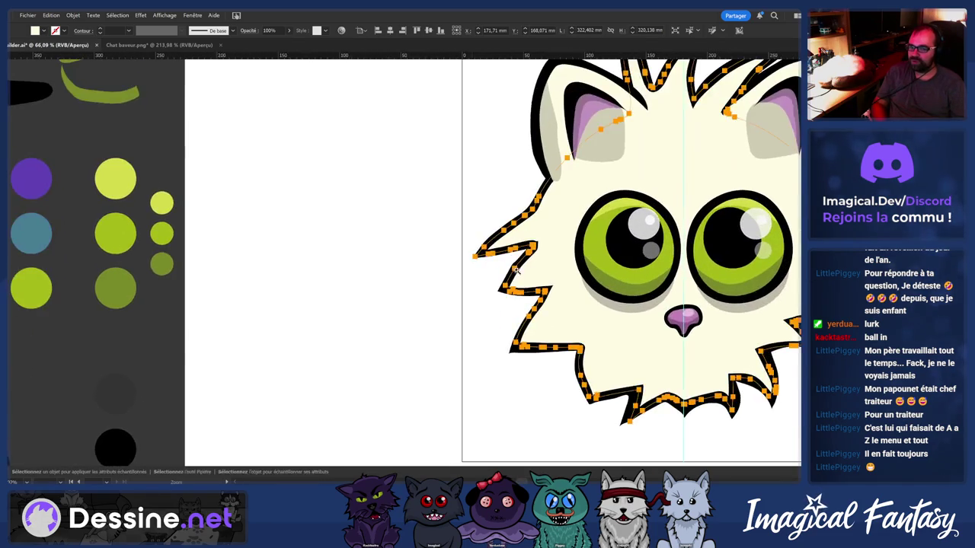
pyautogui.moveTo(546, 252); pyautogui.dragTo(411, 261)
pyautogui.scroll(1, 411, 261)
# Give the outer cat fur shape the grey-beige swatch colour with the Eyedropper
pyautogui.press('v')
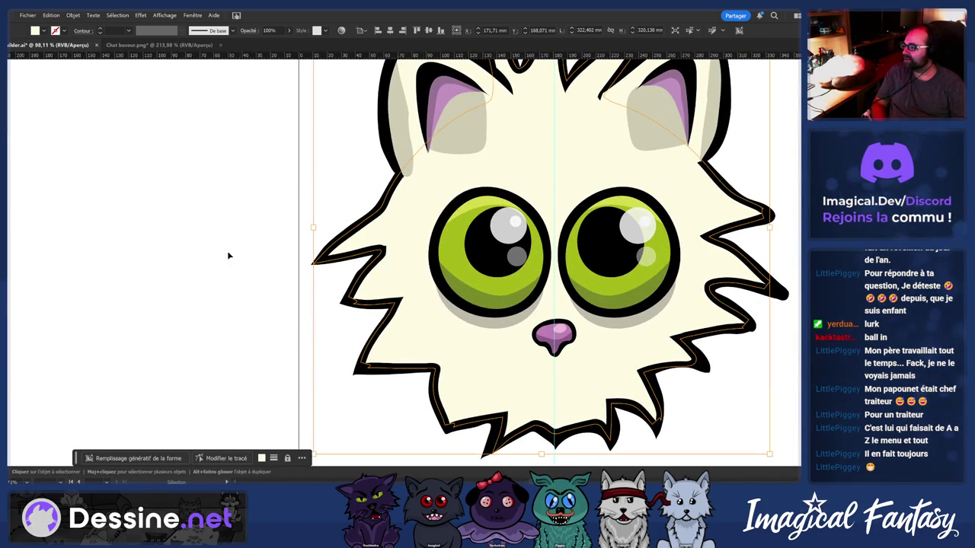
pyautogui.press('b')
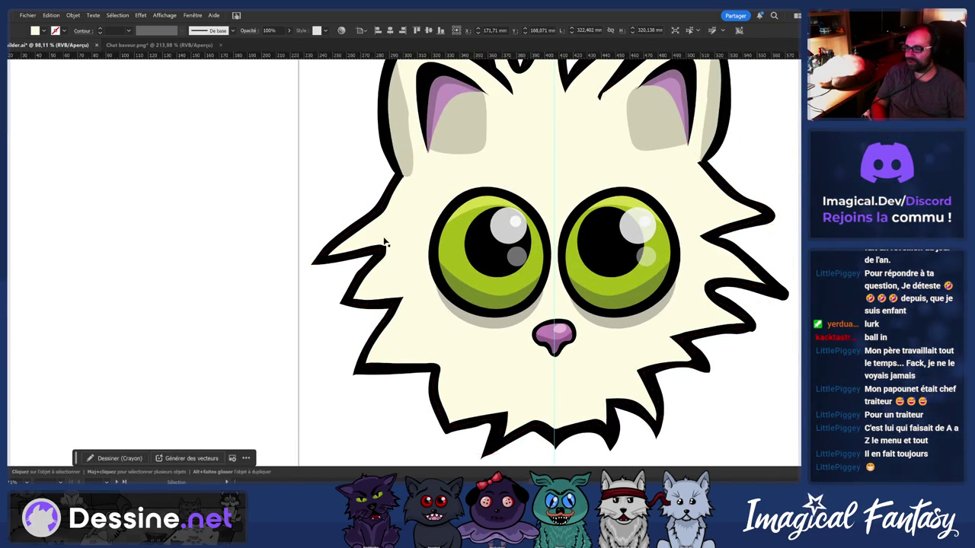
pyautogui.hotkey('ctrl', 'shift', 'a')
pyautogui.scroll(-2, 466, 220)
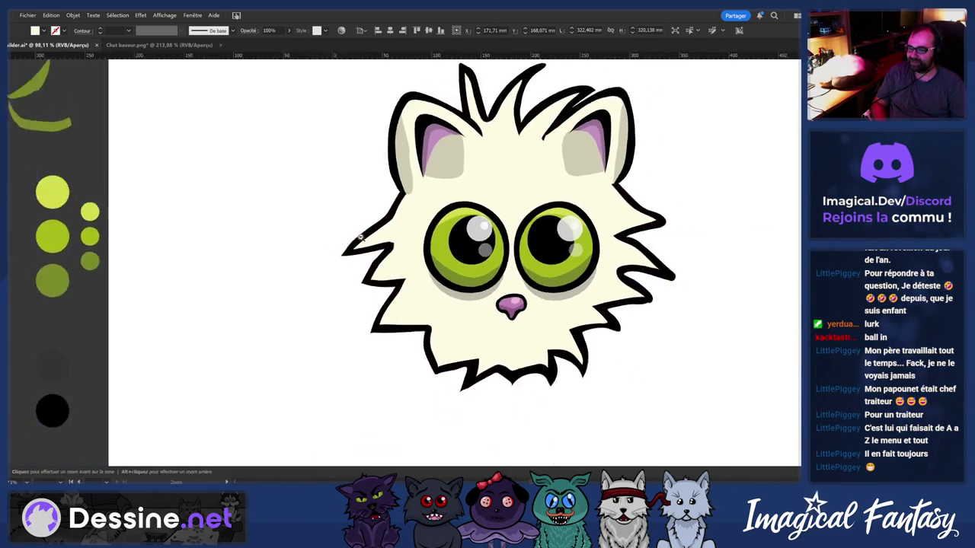
pyautogui.scroll(3, 408, 239)
pyautogui.scroll(-2, 408, 239)
pyautogui.click(387, 255)
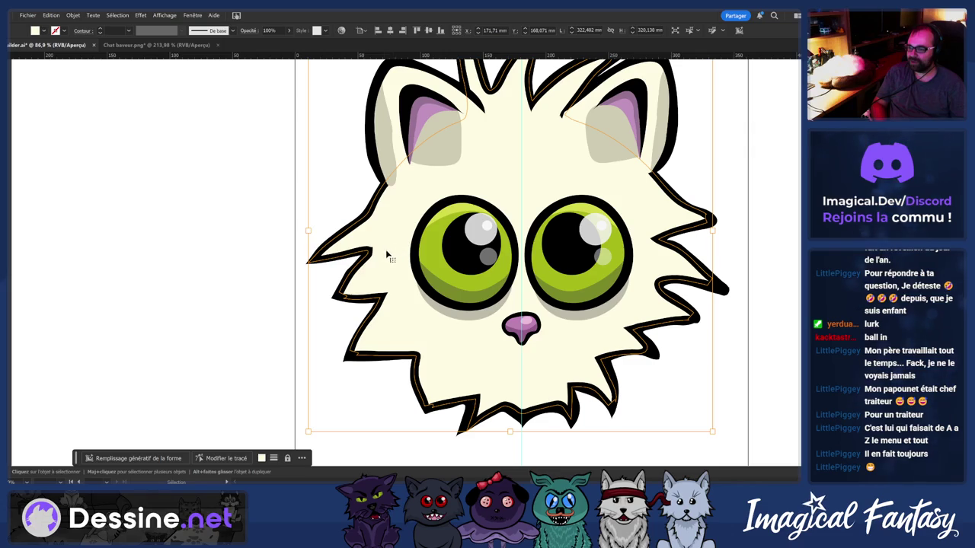
pyautogui.scroll(-1, 389, 243)
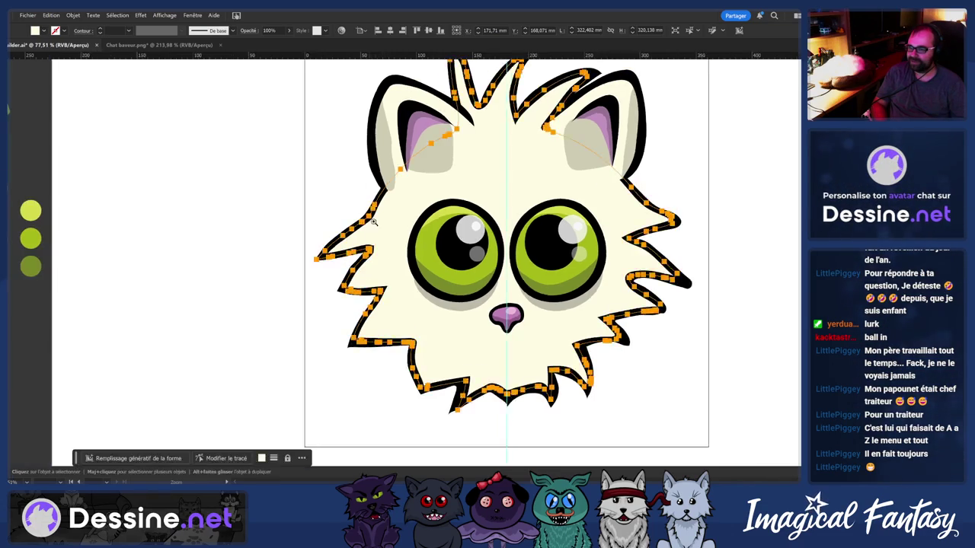
pyautogui.scroll(-2, 201, 221)
pyautogui.scroll(-1, 415, 255)
pyautogui.scroll(2, 280, 239)
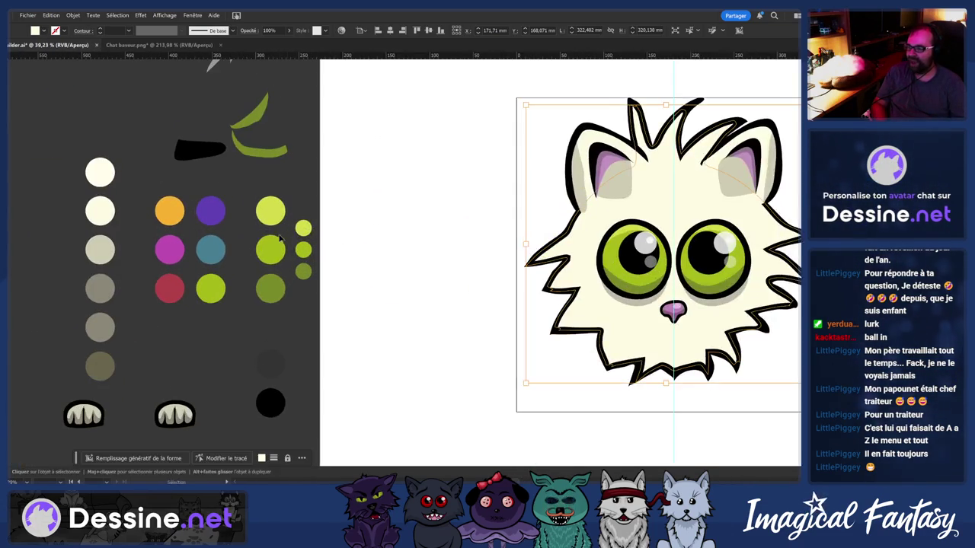
pyautogui.press('i')
pyautogui.click(100, 250)
# Draw an inner fur shape over the head with the Pencil tool
pyautogui.scroll(3, 434, 307)
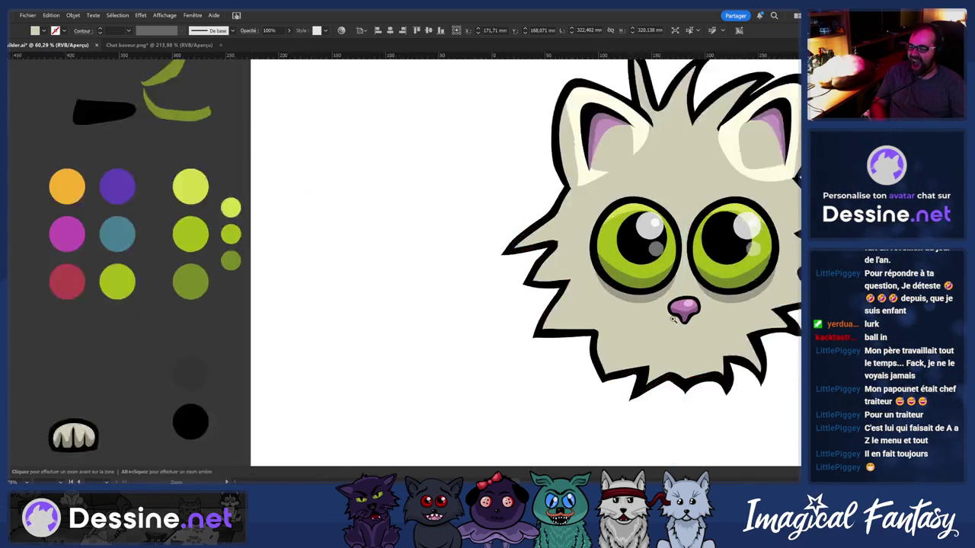
pyautogui.scroll(1, 402, 299)
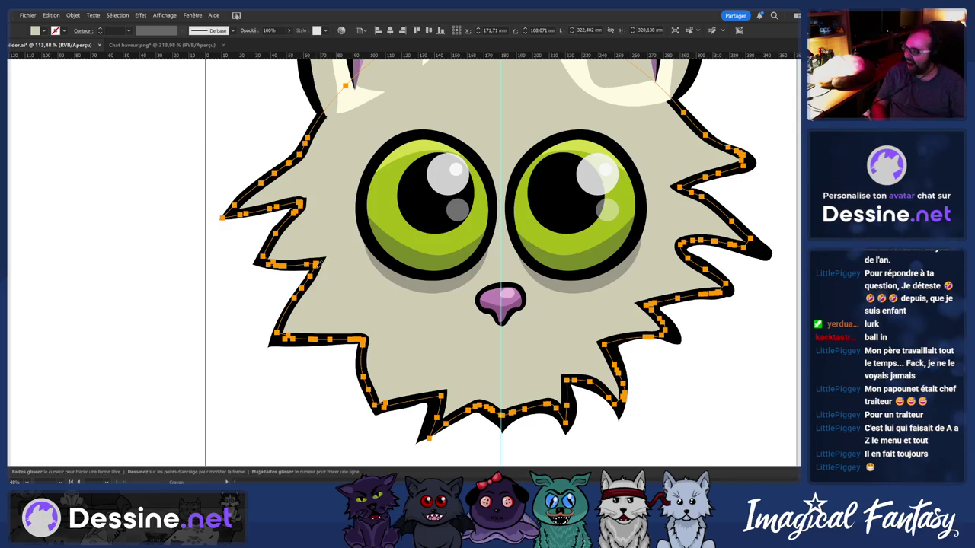
pyautogui.scroll(-1, 330, 250)
pyautogui.scroll(1, 330, 250)
pyautogui.press('n')
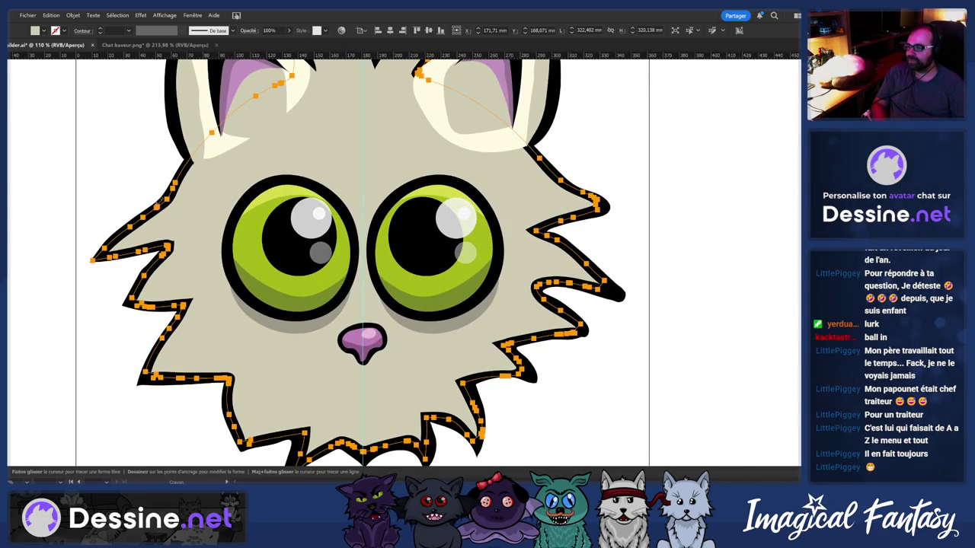
pyautogui.hotkey('ctrl', 'shift', 'a')
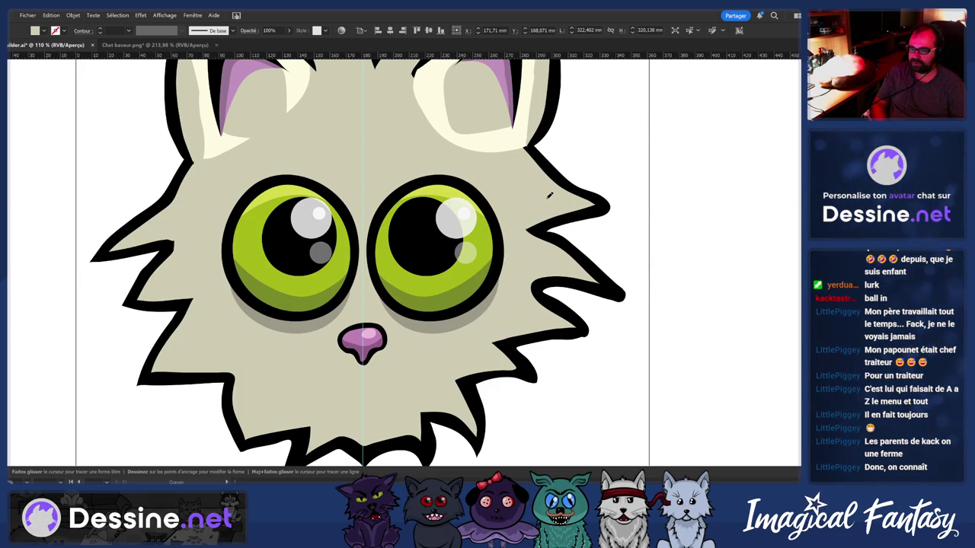
pyautogui.hotkey('ctrl', '-')
pyautogui.hotkey('ctrl', '-')
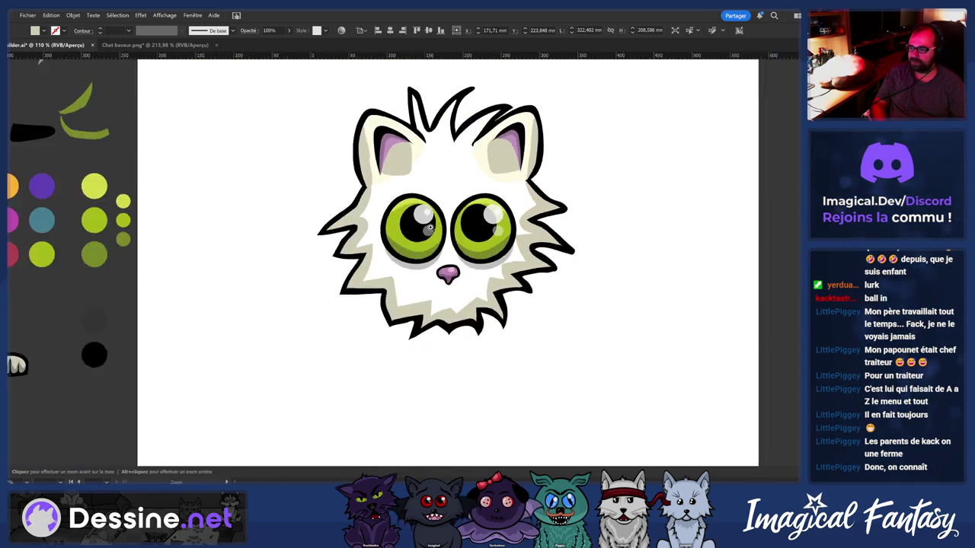
# Convert the new inner fur path's stroke into a fill
pyautogui.click(430, 251)
pyautogui.hotkey('ctrl', '+')
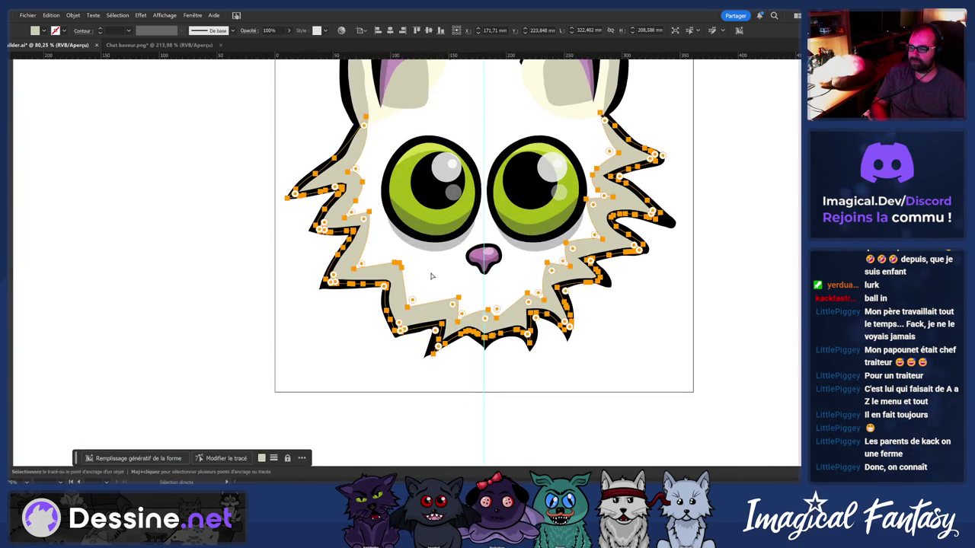
pyautogui.press('Delete')
pyautogui.press('v')
pyautogui.click(431, 278)
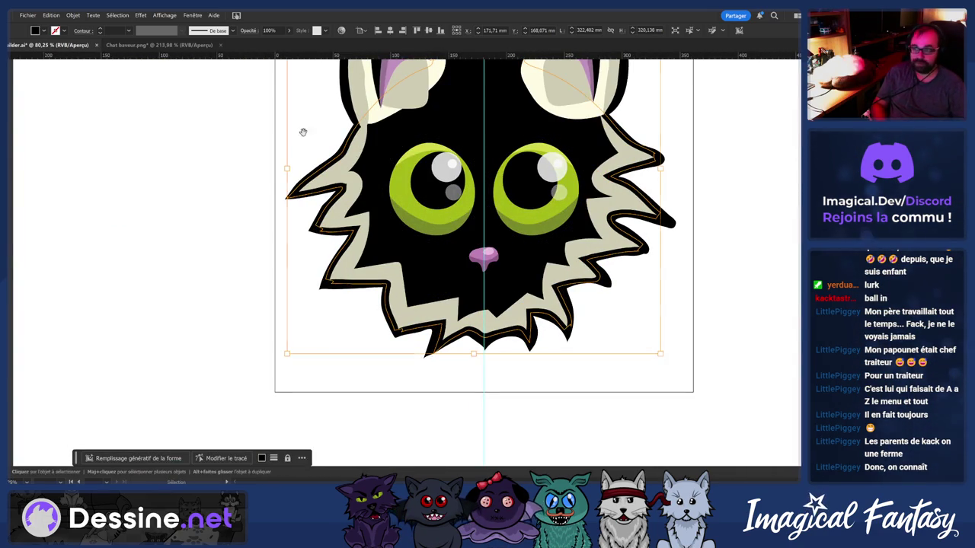
pyautogui.scroll(-3, 302, 132)
pyautogui.scroll(1, 261, 246)
pyautogui.scroll(1, 254, 241)
pyautogui.press('space')
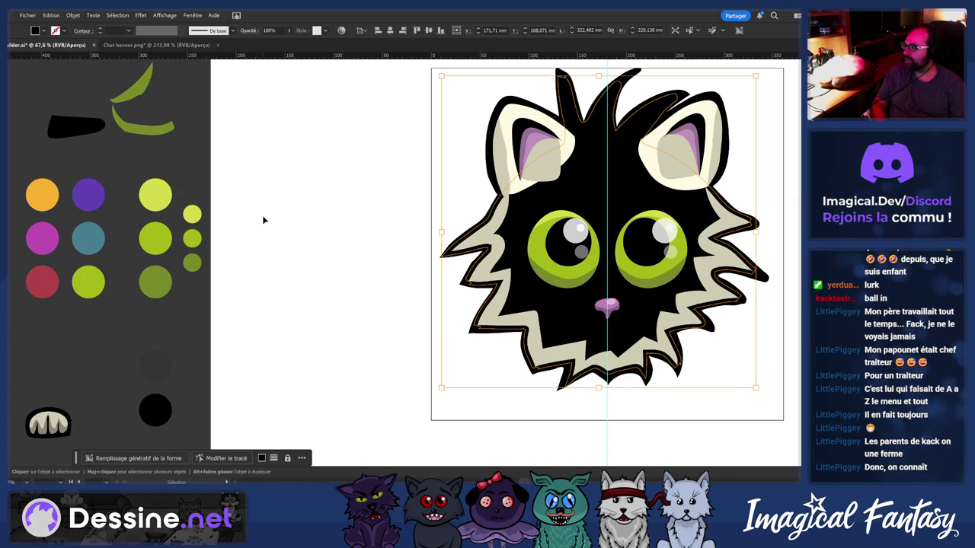
# Fill the inner fur shape with the cream swatch, then clear the selection
pyautogui.press('i')
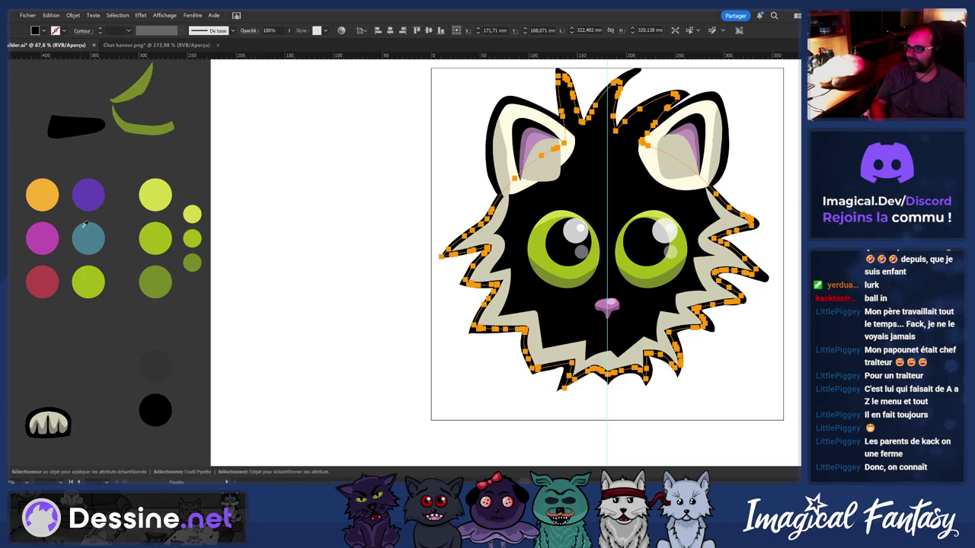
pyautogui.hscroll(-3, 379, 190)
pyautogui.scroll(-3, 53, 221)
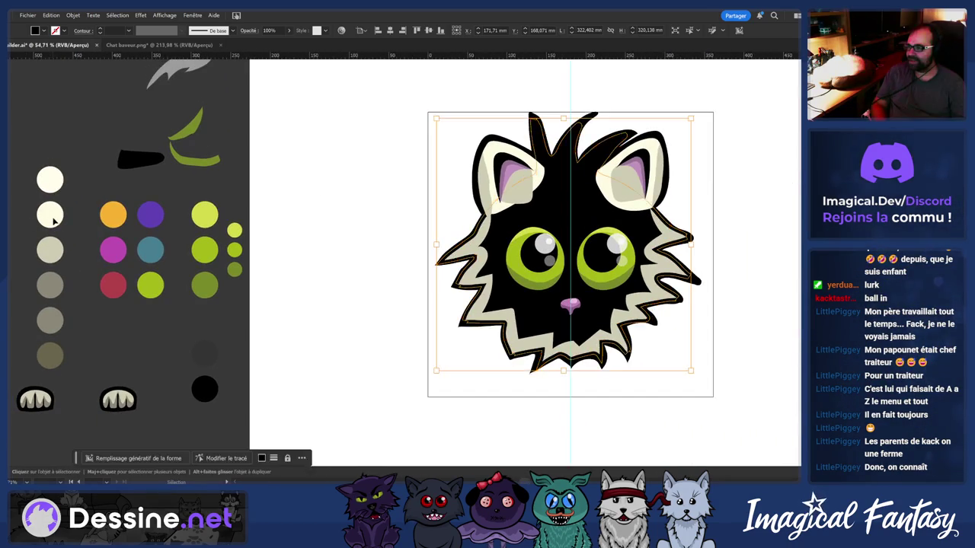
pyautogui.click(56, 220)
pyautogui.hotkey('ctrl', 'z')
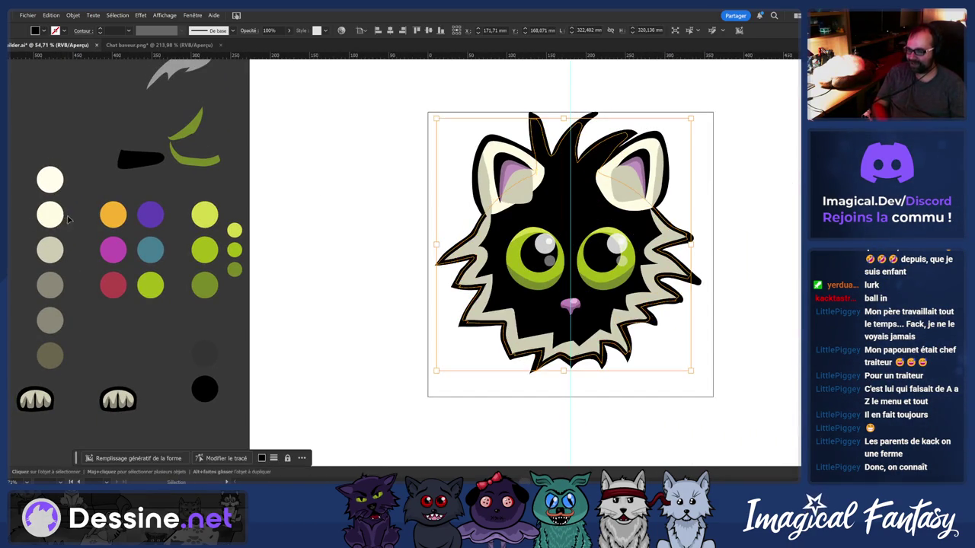
pyautogui.press('i')
pyautogui.click(50, 215)
pyautogui.press('v')
pyautogui.click(350, 216)
pyautogui.scroll(-5, 351, 215)
pyautogui.scroll(-3, 352, 215)
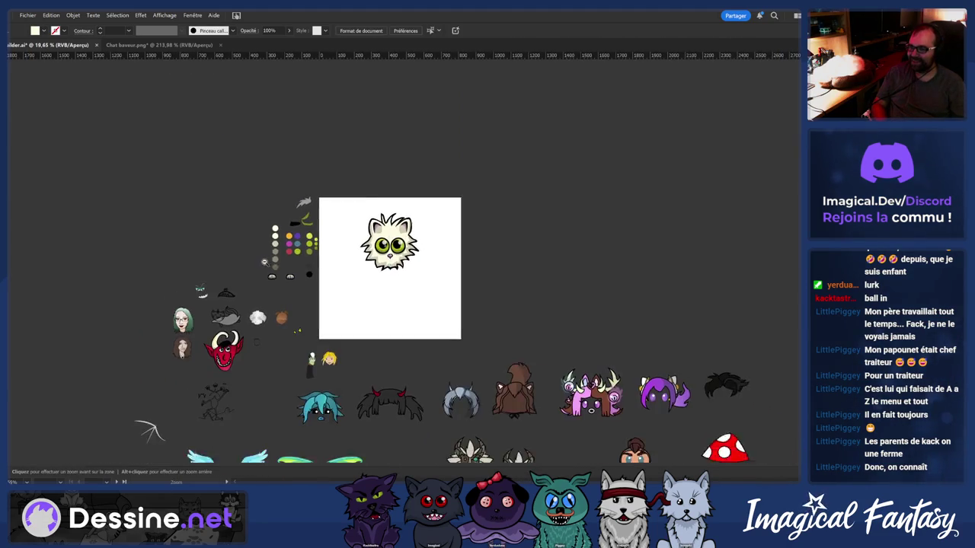
# Smooth the chin section of the black outline by redrawing it with the Pencil
pyautogui.press('z')
pyautogui.moveTo(393, 253)
pyautogui.mouseDown()
pyautogui.moveTo(472, 367)
pyautogui.moveTo(338, 375)
pyautogui.mouseUp()
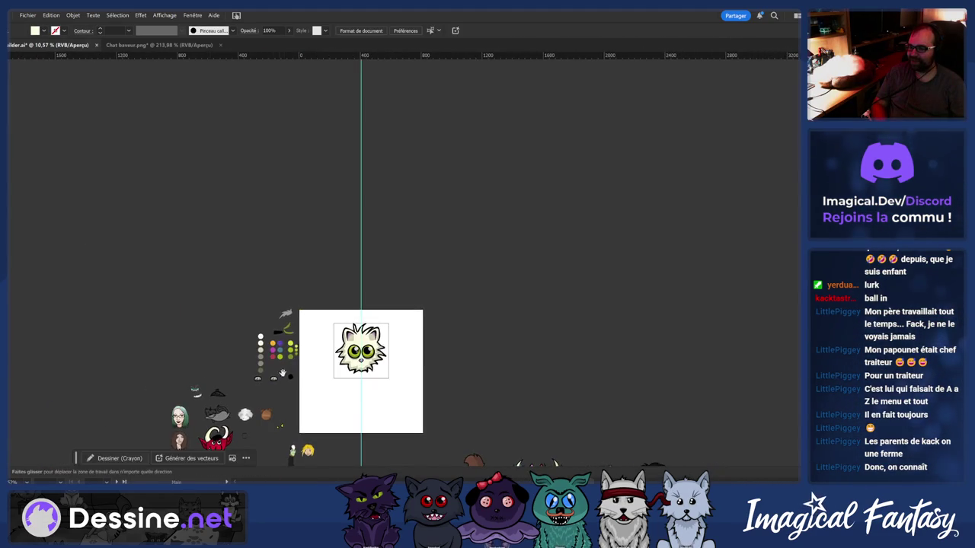
pyautogui.moveTo(255, 357); pyautogui.dragTo(283, 399)
pyautogui.press('a')
pyautogui.click(274, 396)
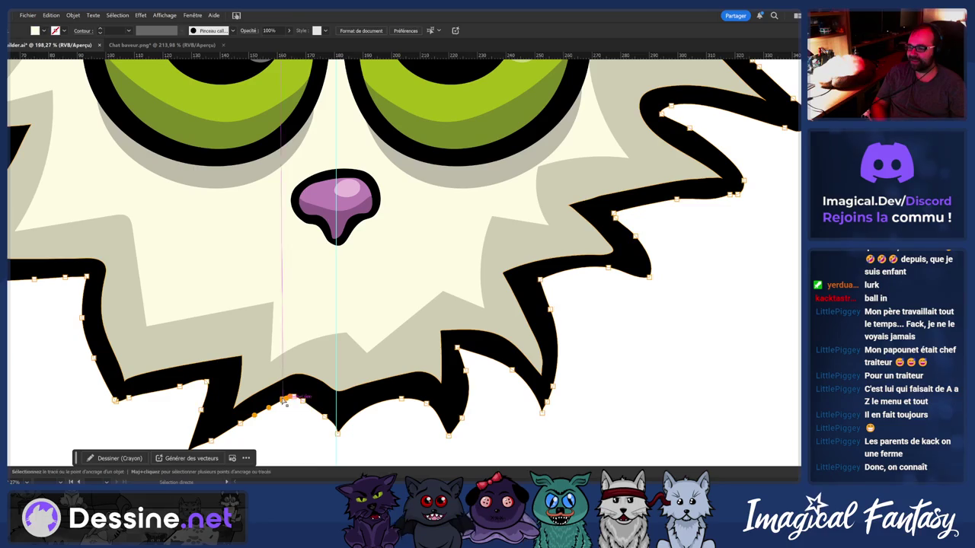
pyautogui.click(274, 395)
pyautogui.press('z')
pyautogui.moveTo(275, 396)
pyautogui.mouseDown()
pyautogui.moveTo(193, 336)
pyautogui.moveTo(259, 336)
pyautogui.mouseUp()
pyautogui.press('n')
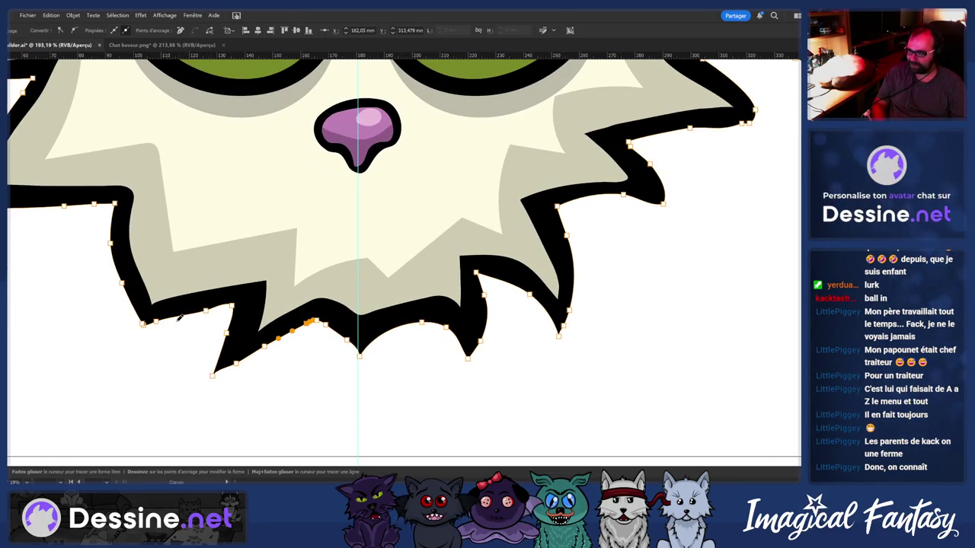
pyautogui.hotkey('ctrl', 'shift', 'a')
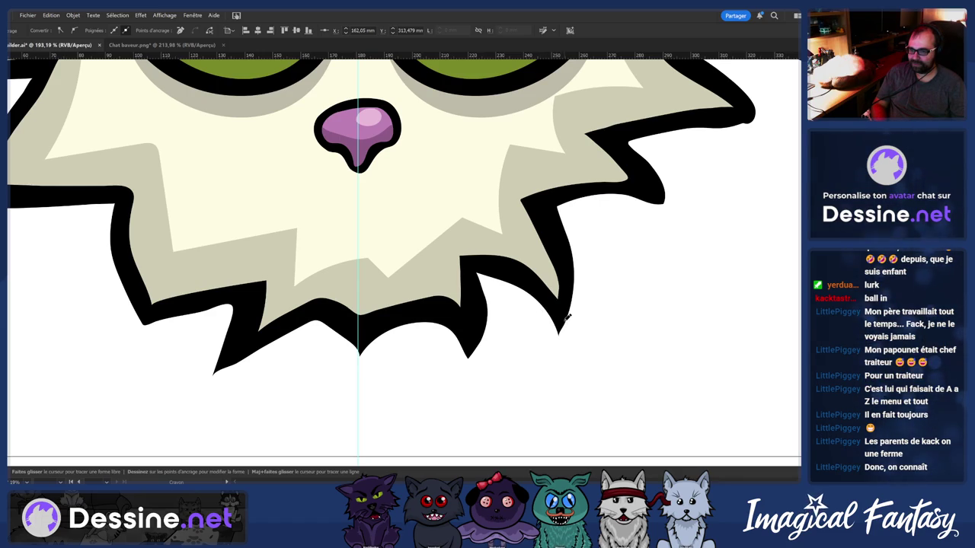
pyautogui.moveTo(572, 294)
pyautogui.mouseDown()
pyautogui.moveTo(569, 255)
pyautogui.moveTo(370, 260)
pyautogui.mouseUp()
# Zoom in on the top of the head and select the hair-tuft outline path
pyautogui.press('z')
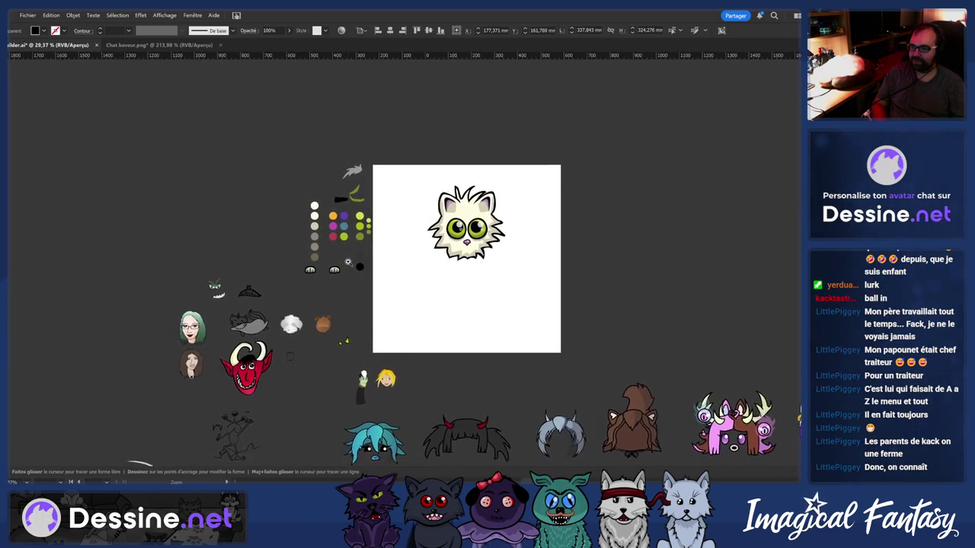
pyautogui.press('v')
pyautogui.press('z')
pyautogui.moveTo(437, 287)
pyautogui.mouseDown()
pyautogui.moveTo(517, 261)
pyautogui.moveTo(503, 162)
pyautogui.mouseUp()
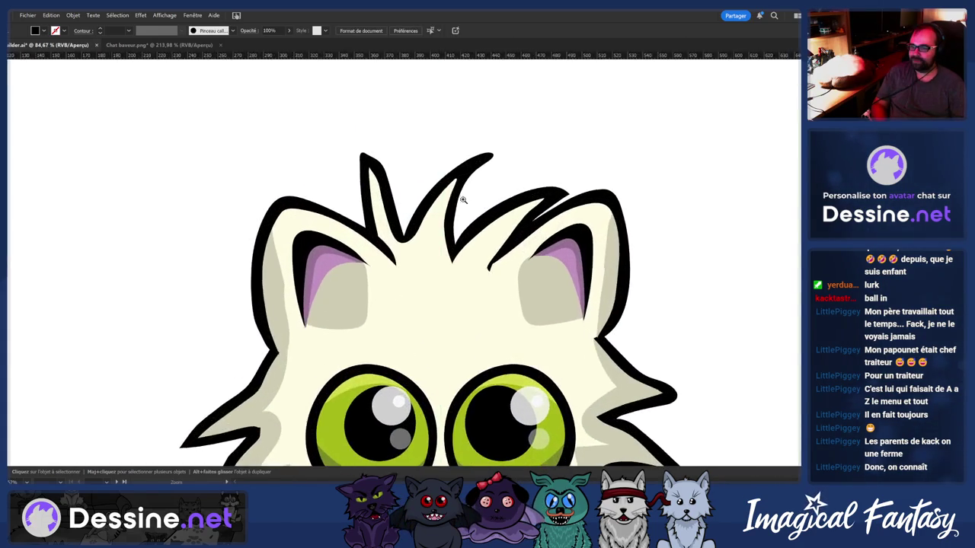
pyautogui.keyDown('ctrl'); pyautogui.click(502, 162); pyautogui.keyUp('ctrl')
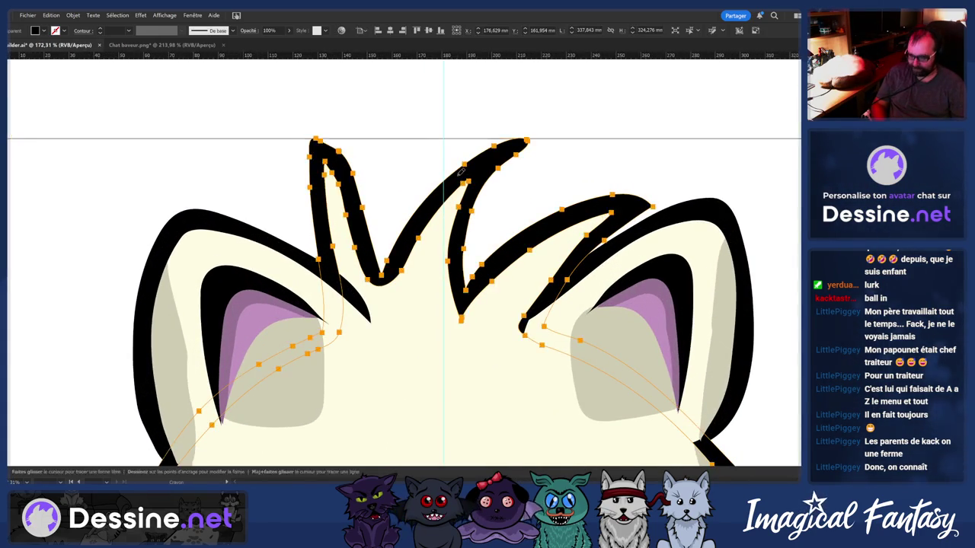
pyautogui.scroll(2, 505, 155)
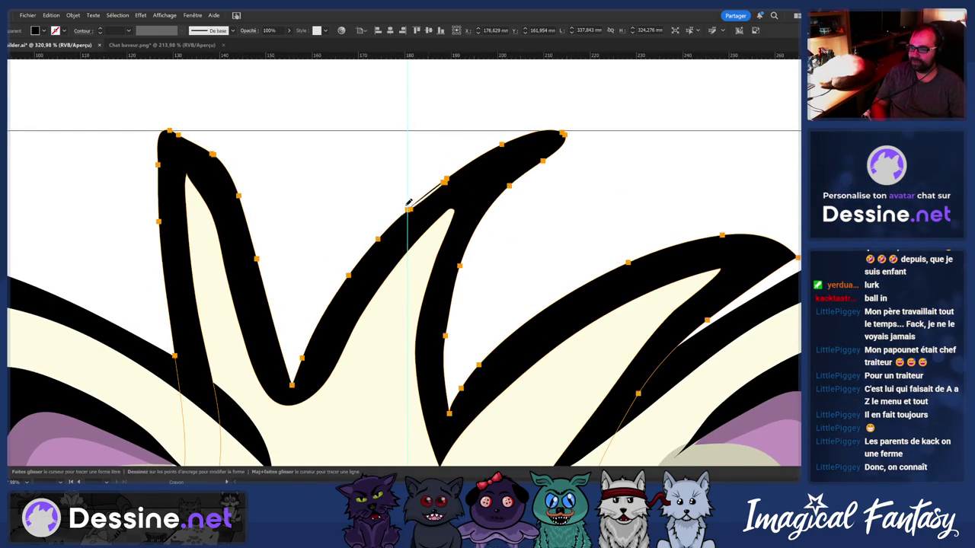
pyautogui.hotkey('ctrl', 'shift', 'a')
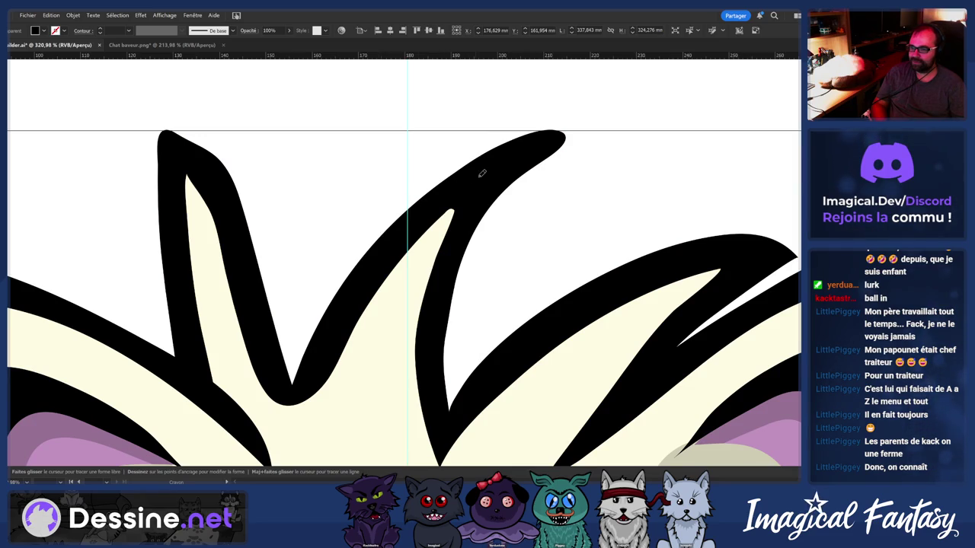